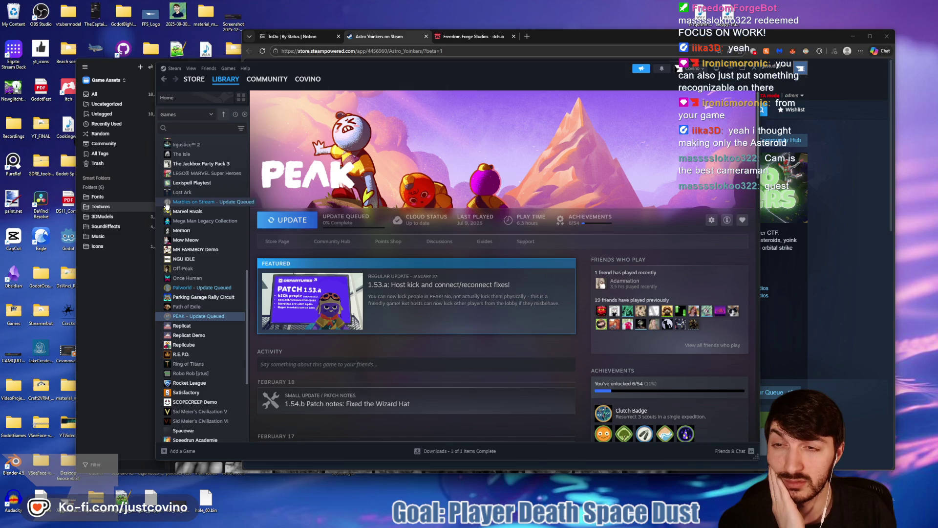
Step: Scroll the Steam library, bring up the Astro Yoinkers store page and shift the browser window left
{"action": "scroll", "coordinate": [195, 288], "scroll_direction": "up", "scroll_amount": 3}
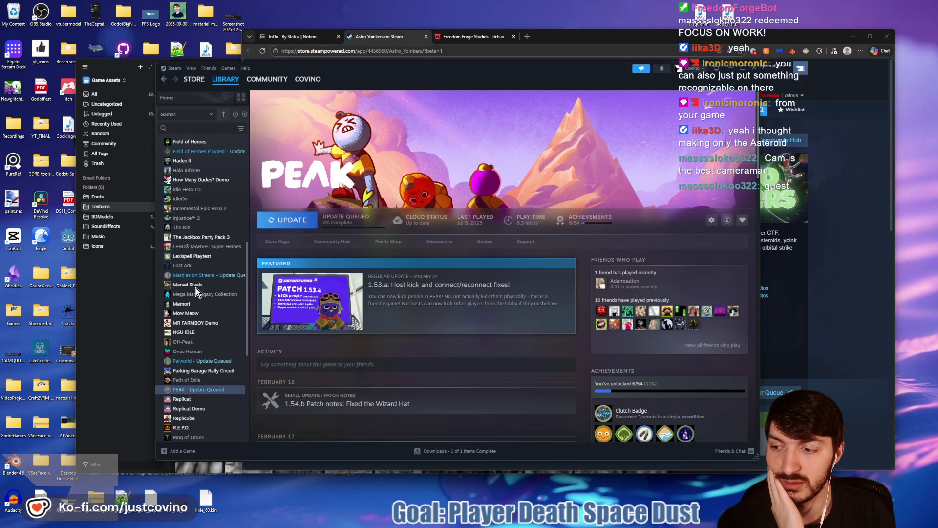
{"action": "scroll", "coordinate": [195, 288], "scroll_direction": "up", "scroll_amount": 3}
{"action": "scroll", "coordinate": [196, 289], "scroll_direction": "up", "scroll_amount": 3}
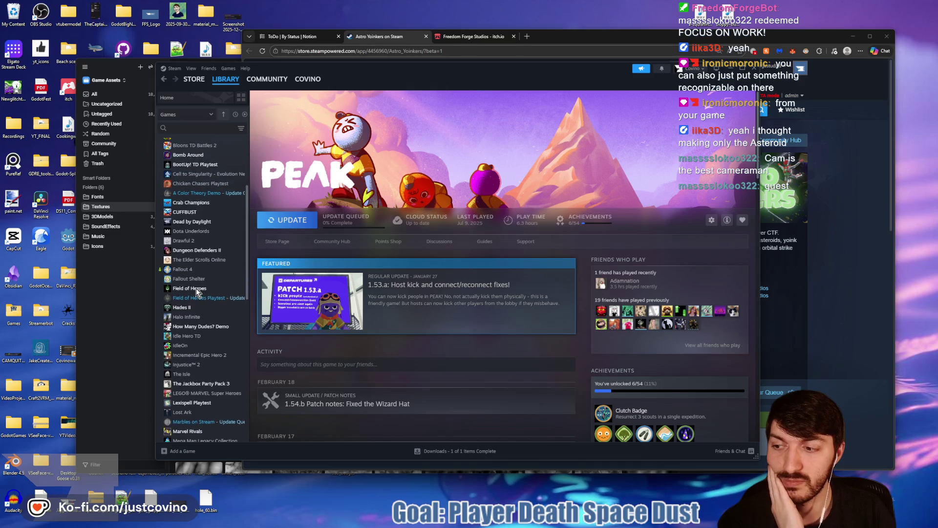
{"action": "scroll", "coordinate": [195, 289], "scroll_direction": "up", "scroll_amount": 3}
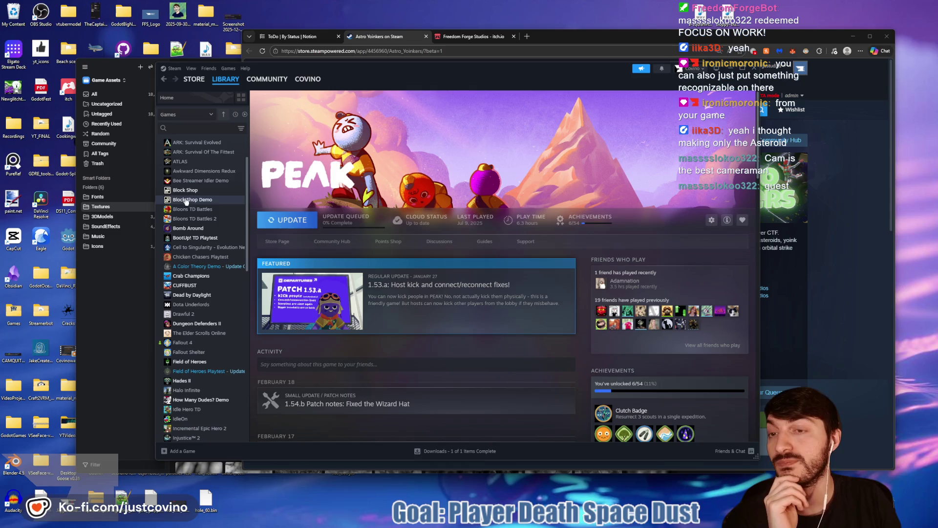
{"action": "left_click", "coordinate": [551, 35]}
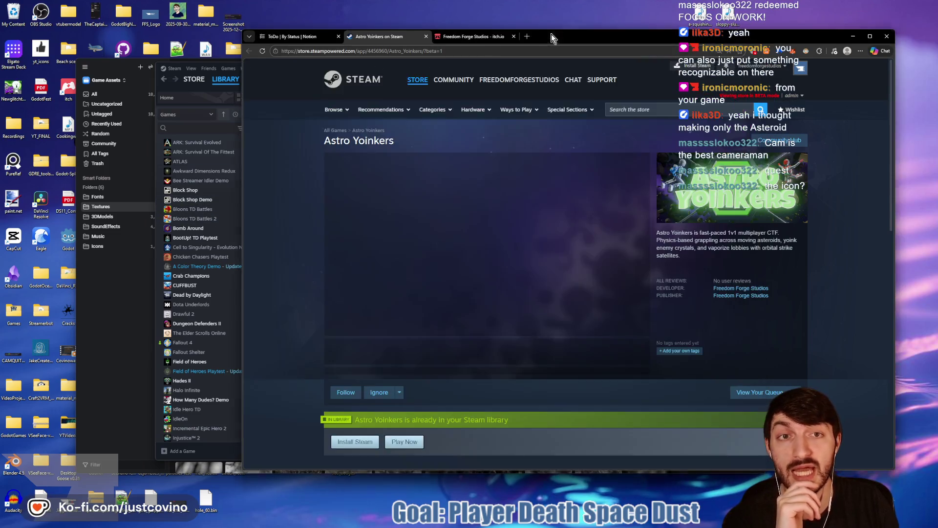
{"action": "left_click_drag", "start_coordinate": [551, 35], "coordinate": [533, 37]}
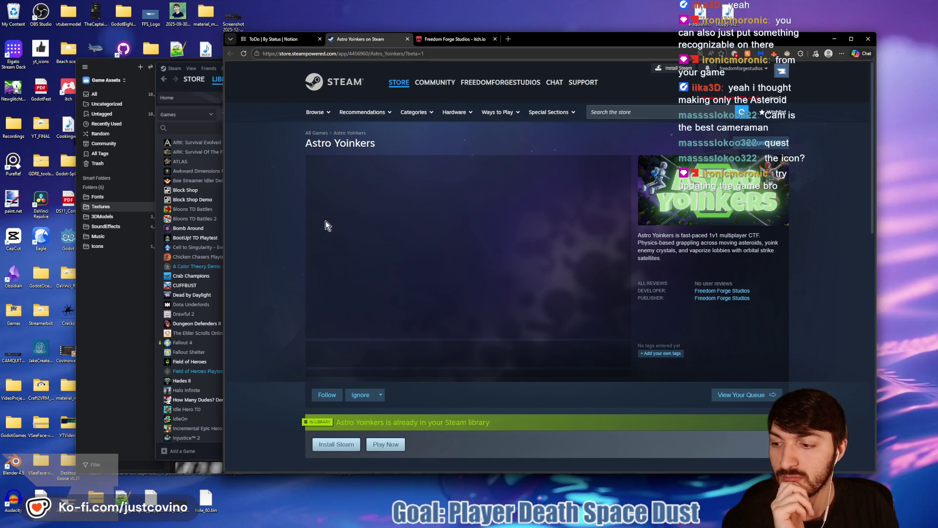
Step: Open the Field of Heroes Playtest library page in Steam
{"action": "mouse_move", "coordinate": [521, 525]}
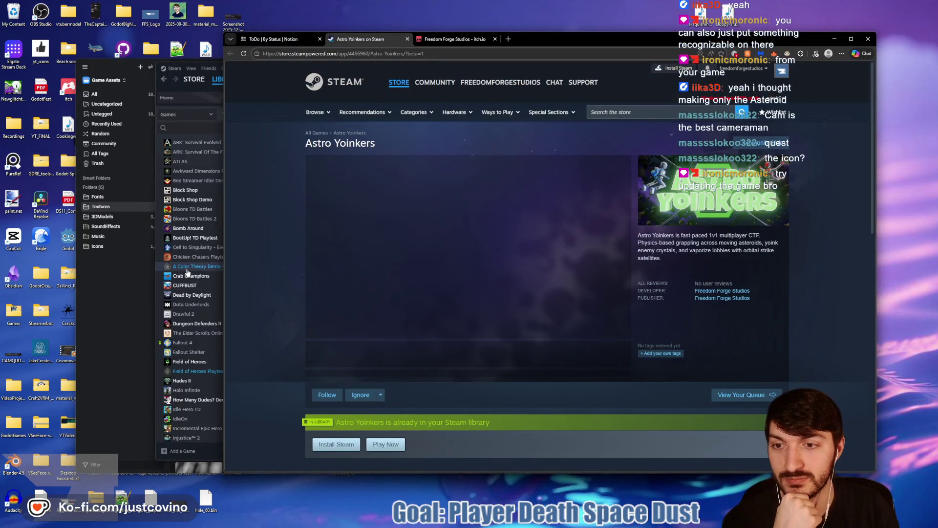
{"action": "left_click", "coordinate": [172, 374]}
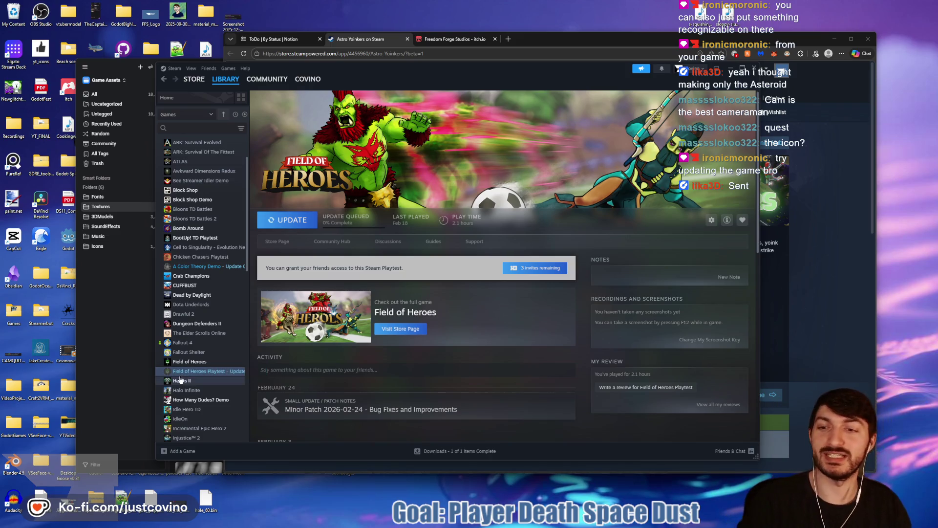
{"action": "left_click", "coordinate": [183, 363]}
{"action": "left_click", "coordinate": [184, 371]}
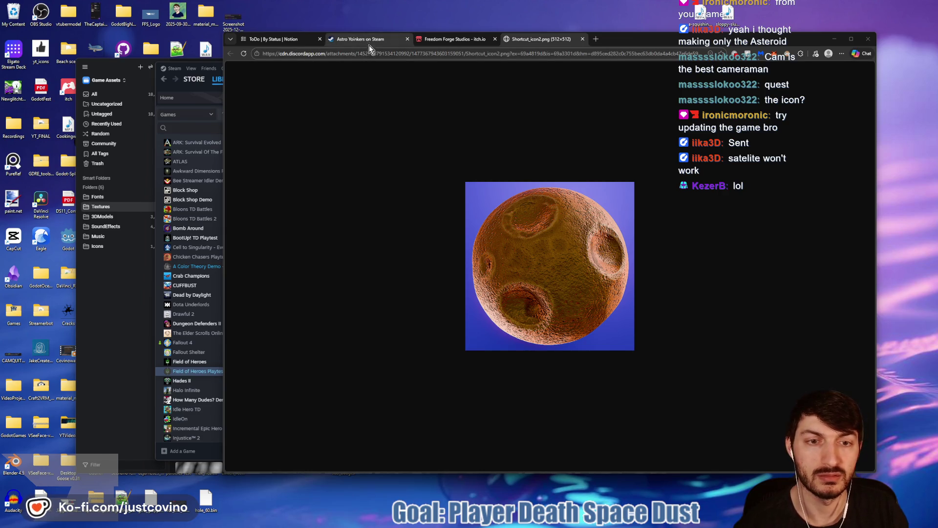
Step: Close the Shortcut_icon2.png asteroid image tab and switch to the Godot editor
{"action": "left_click", "coordinate": [583, 39]}
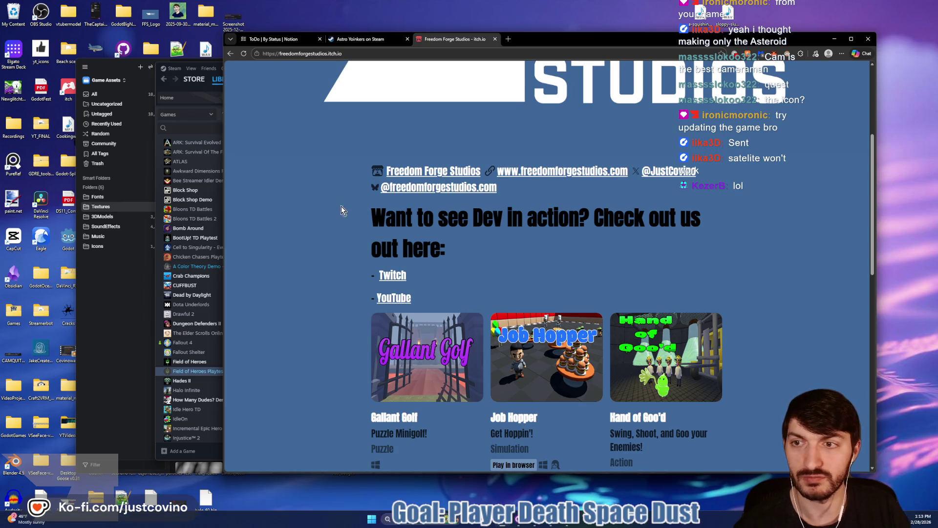
{"action": "left_click", "coordinate": [535, 525]}
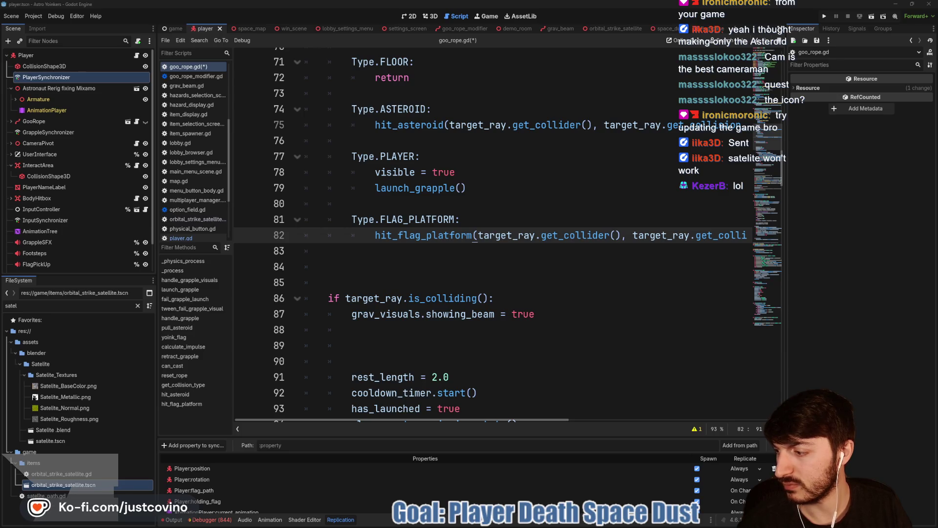
Step: Save the Shortcut_icon2 image as a png in the Downloads folder
{"action": "key", "text": "ctrl+shift+s"}
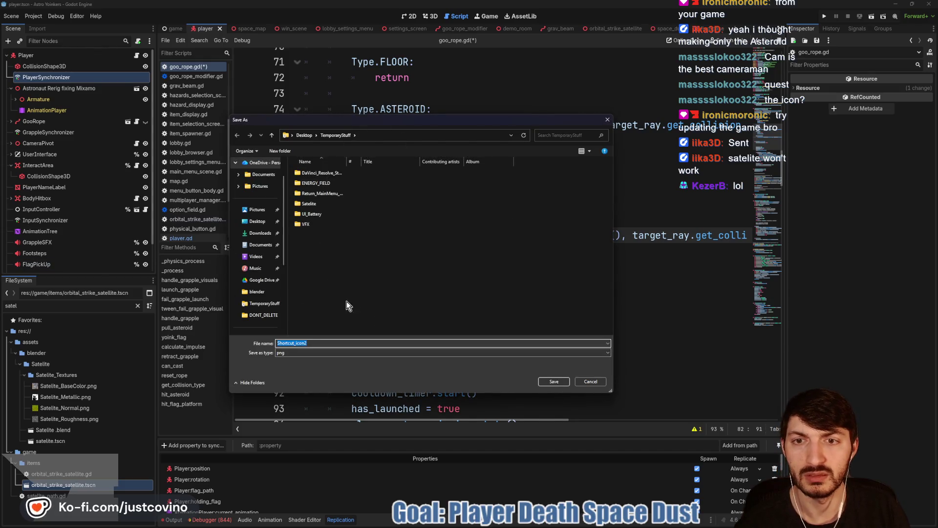
{"action": "left_click", "coordinate": [257, 221]}
{"action": "key", "text": "Return"}
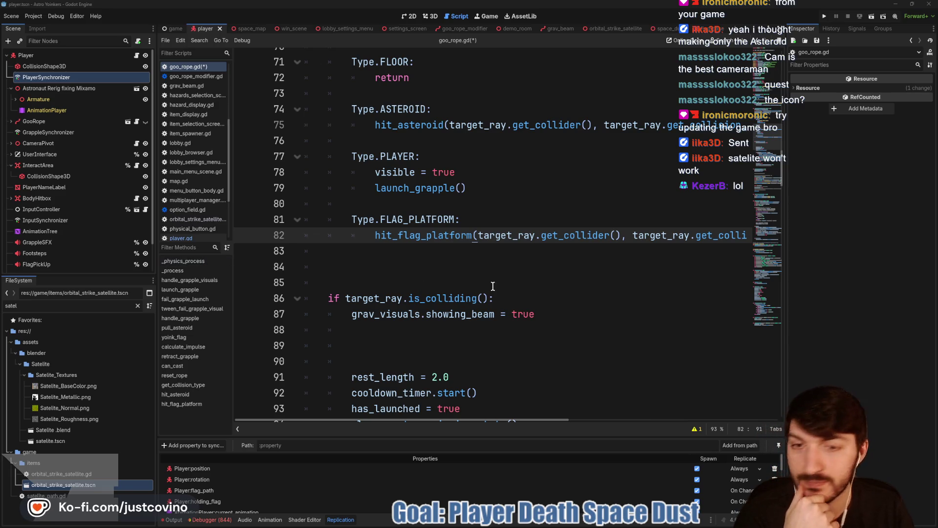
Step: Delete the print and visible = true lines from the Type.NONE case of launch_grapple()
{"action": "left_click", "coordinate": [492, 262]}
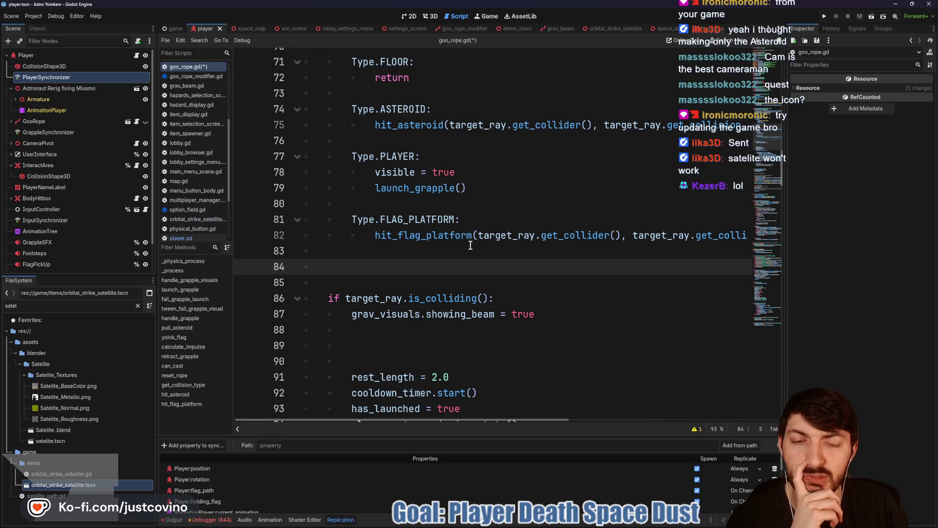
{"action": "scroll", "coordinate": [465, 249], "scroll_direction": "up", "scroll_amount": 3}
{"action": "scroll", "coordinate": [459, 255], "scroll_direction": "down", "scroll_amount": 2}
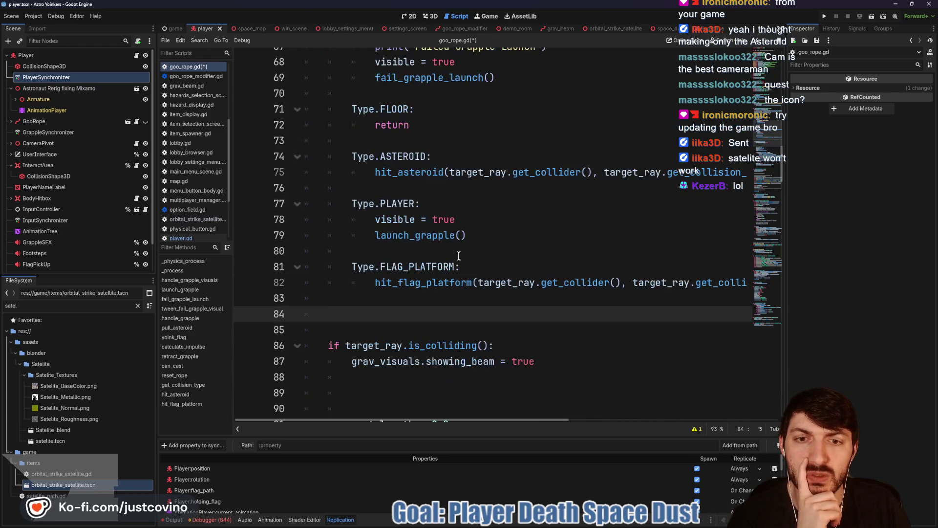
{"action": "scroll", "coordinate": [455, 253], "scroll_direction": "up", "scroll_amount": 2}
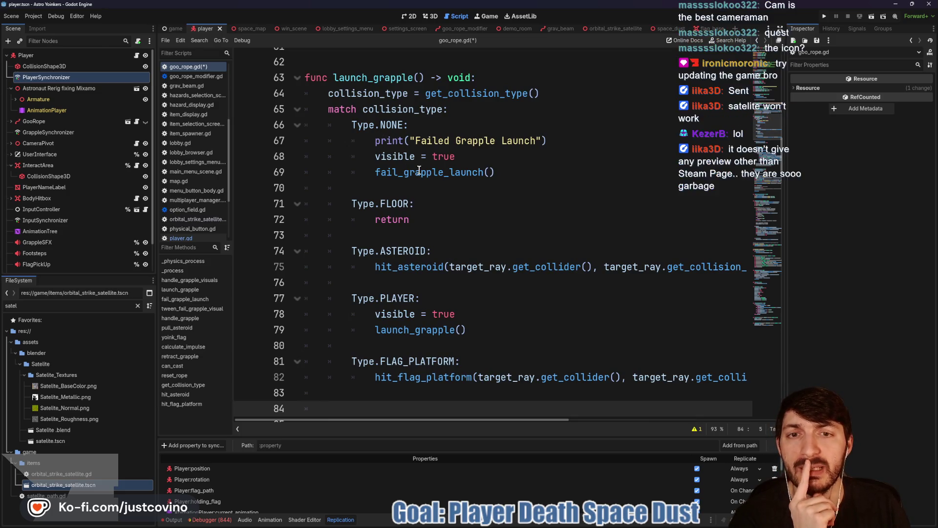
{"action": "double_click", "coordinate": [446, 171]}
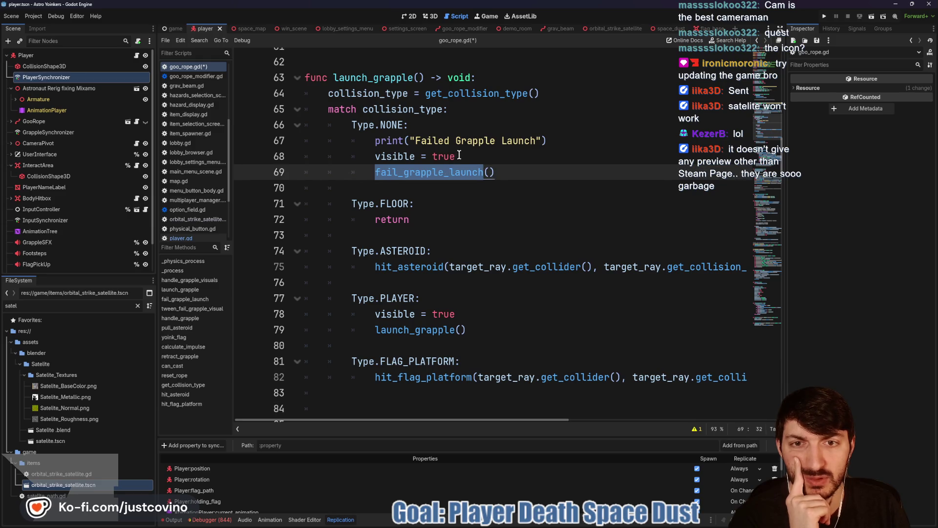
{"action": "left_click", "coordinate": [459, 156]}
{"action": "left_click_drag", "start_coordinate": [456, 156], "coordinate": [361, 142]}
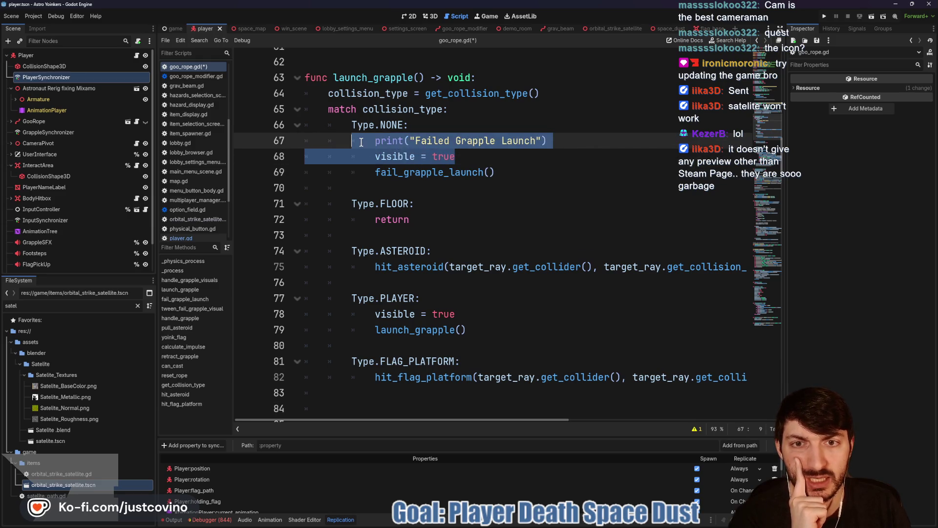
{"action": "key", "text": "BackSpace"}
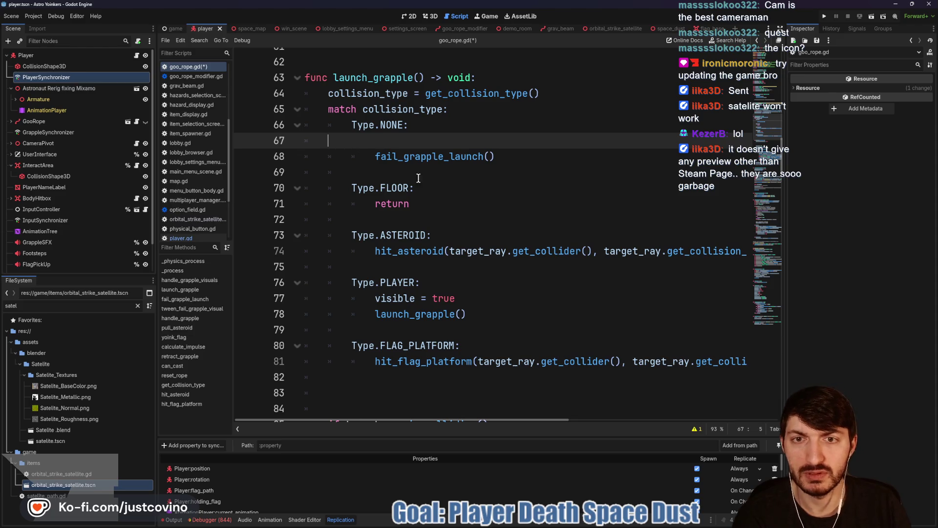
{"action": "key", "text": "BackSpace"}
{"action": "key", "text": "BackSpace"}
{"action": "key", "text": "BackSpace"}
Step: Delete the PLAYER case's visible = true line and select the holding_flag block under the Player check
{"action": "left_click_drag", "start_coordinate": [459, 282], "coordinate": [295, 277]}
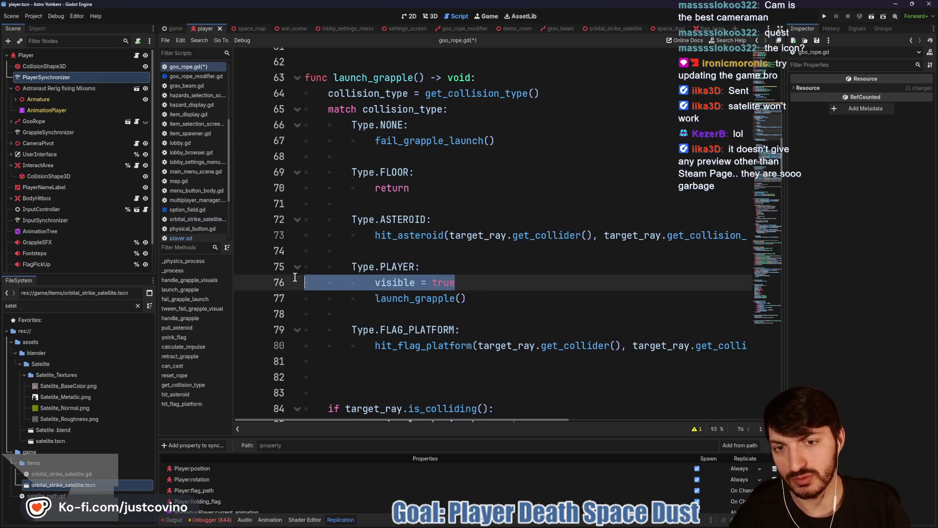
{"action": "key", "text": "BackSpace"}
{"action": "key", "text": "BackSpace"}
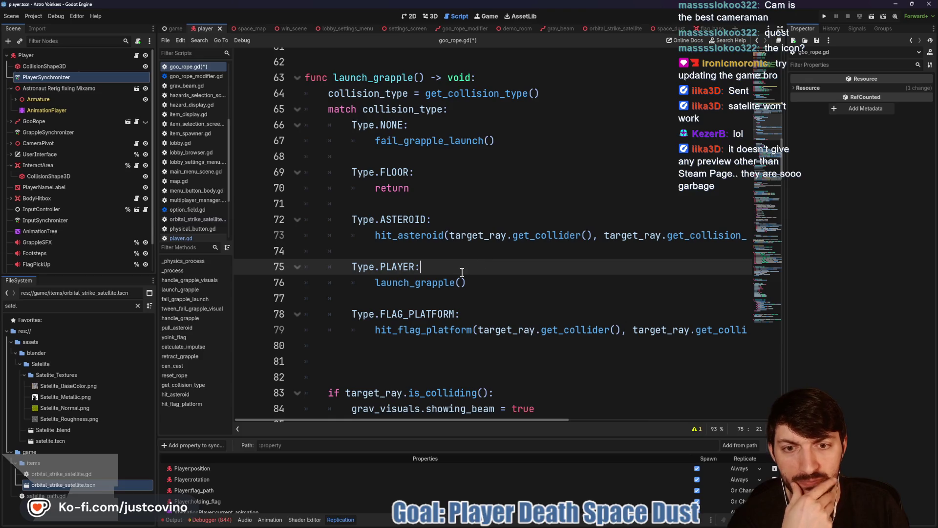
{"action": "scroll", "coordinate": [437, 289], "scroll_direction": "up", "scroll_amount": 3}
{"action": "scroll", "coordinate": [438, 289], "scroll_direction": "down", "scroll_amount": 3}
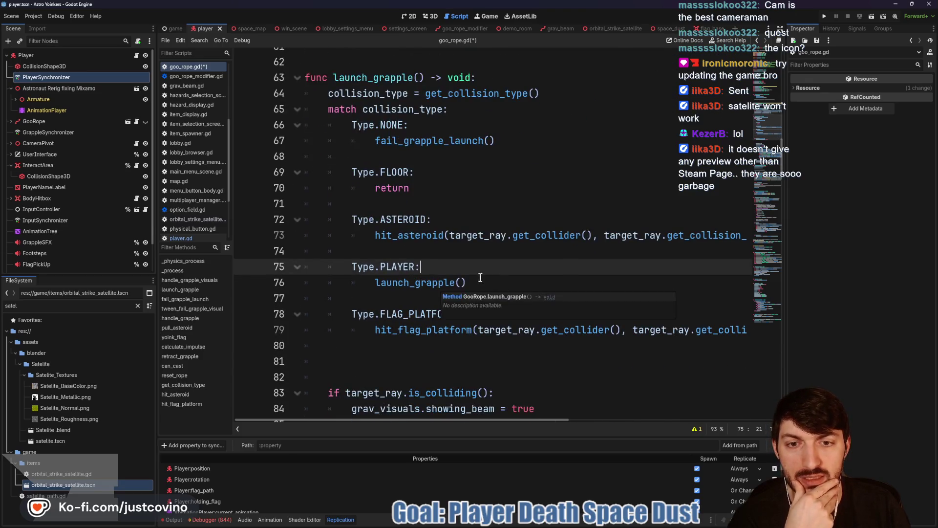
{"action": "left_click", "coordinate": [462, 283]}
{"action": "key", "text": "shift+Home"}
{"action": "scroll", "coordinate": [547, 206], "scroll_direction": "down", "scroll_amount": 7}
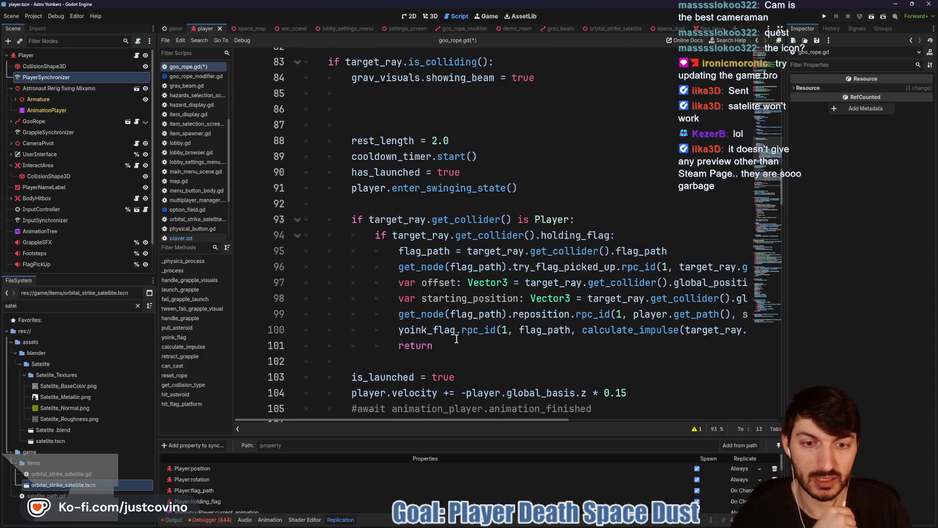
{"action": "mouse_move", "coordinate": [444, 346]}
{"action": "left_mouse_down"}
{"action": "mouse_move", "coordinate": [415, 343]}
{"action": "mouse_move", "coordinate": [367, 239]}
{"action": "left_mouse_up"}
{"action": "key", "text": "ctrl+c"}
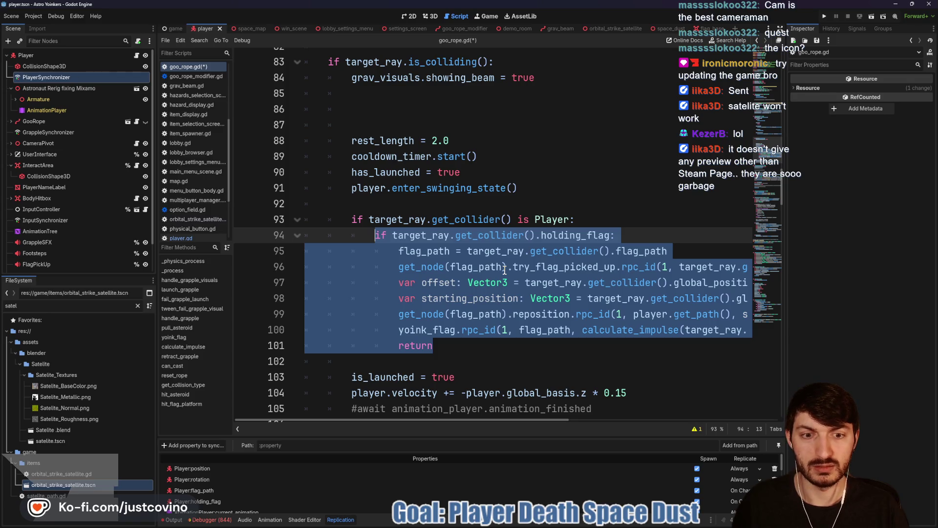
Step: Move the holding_flag block into the PLAYER case in place of launch_grapple(), removing the empty Player check
{"action": "key", "text": "BackSpace"}
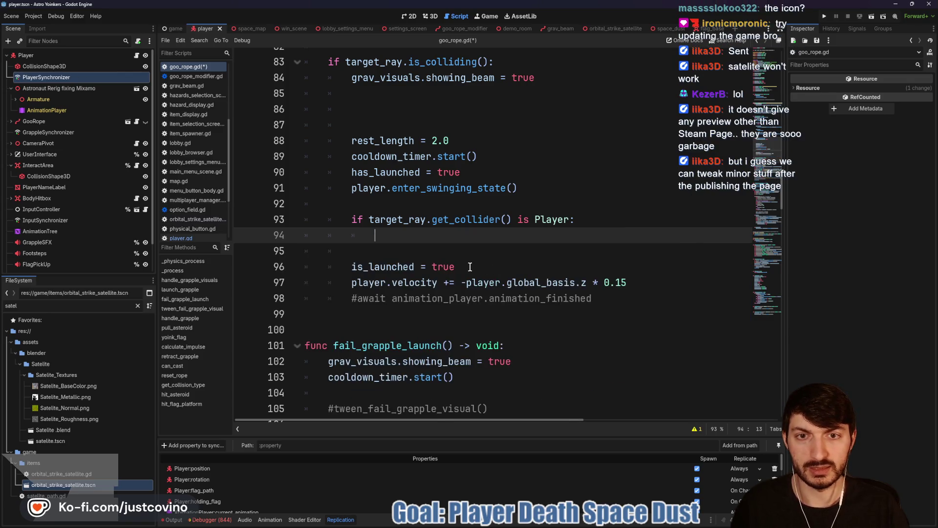
{"action": "scroll", "coordinate": [491, 268], "scroll_direction": "up", "scroll_amount": 5}
{"action": "left_click_drag", "start_coordinate": [474, 188], "coordinate": [373, 188]}
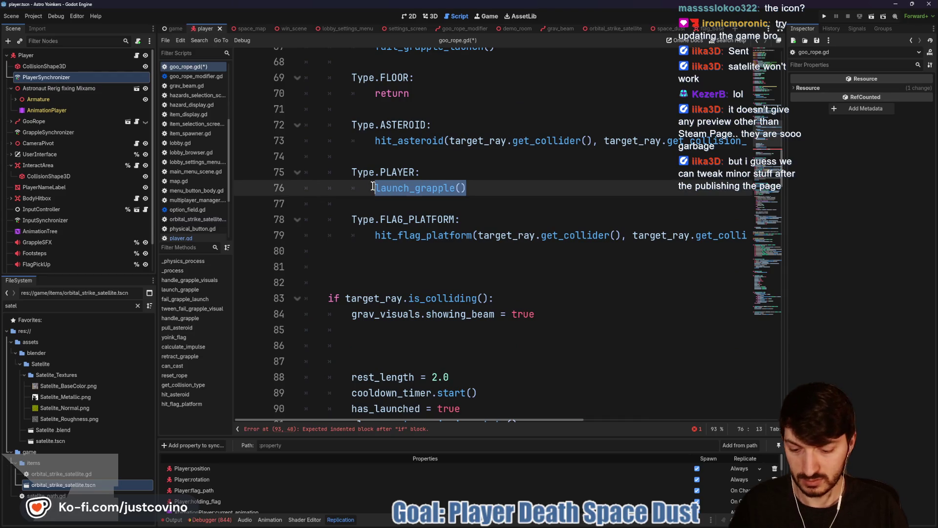
{"action": "key", "text": "ctrl+v"}
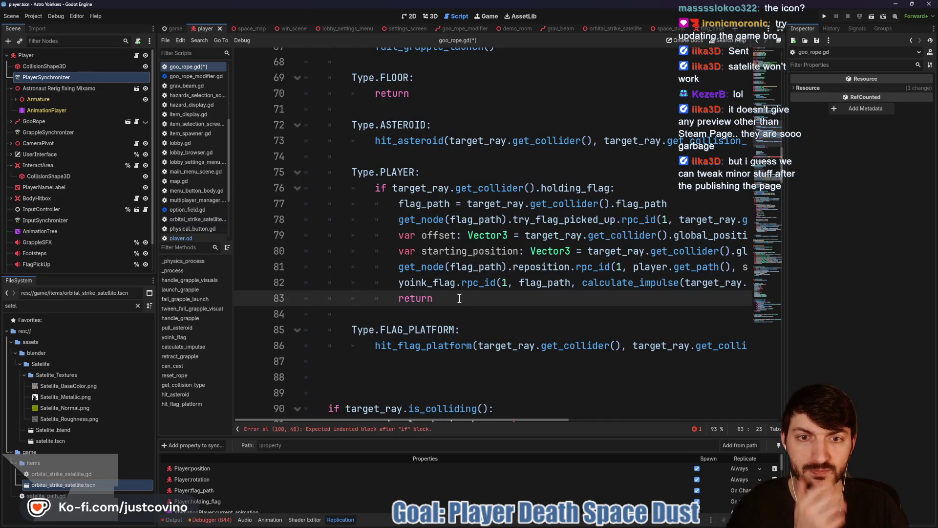
{"action": "scroll", "coordinate": [459, 298], "scroll_direction": "down", "scroll_amount": 1}
{"action": "scroll", "coordinate": [459, 300], "scroll_direction": "down", "scroll_amount": 4}
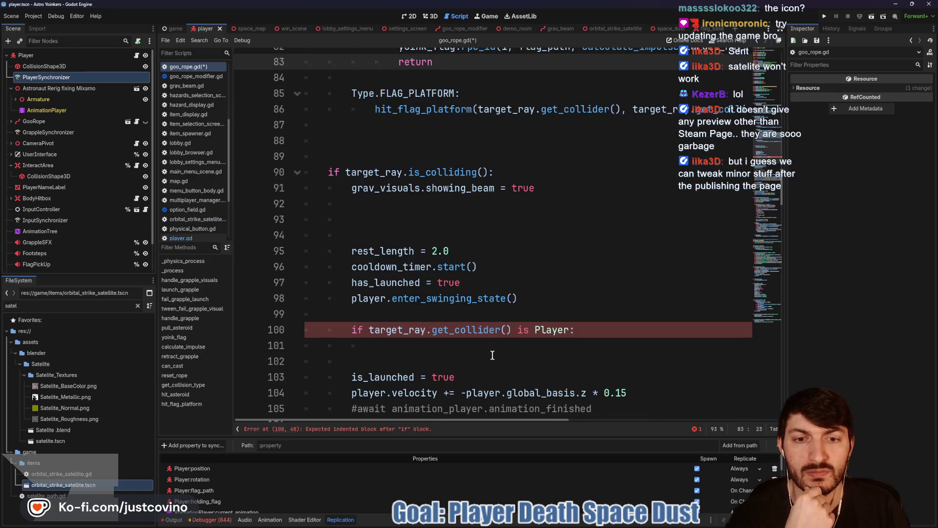
{"action": "left_click_drag", "start_coordinate": [389, 345], "coordinate": [303, 330]}
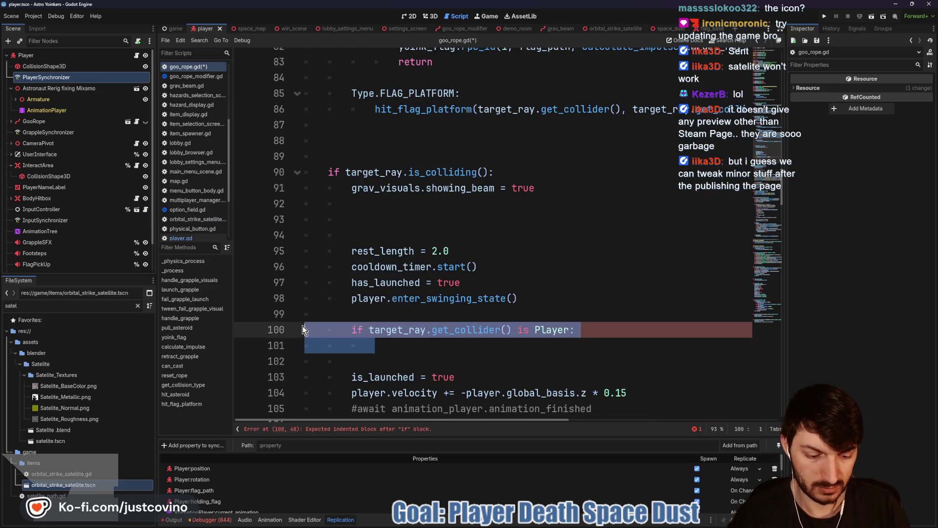
{"action": "key", "text": "BackSpace"}
{"action": "key", "text": "BackSpace"}
Step: Delete the commented-out await line and its leftover empty line
{"action": "scroll", "coordinate": [444, 313], "scroll_direction": "up", "scroll_amount": 2}
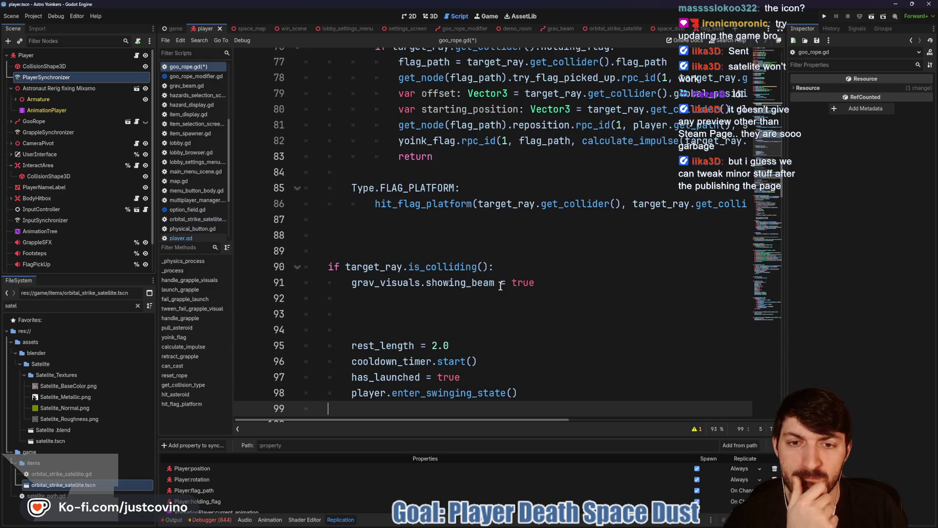
{"action": "scroll", "coordinate": [501, 288], "scroll_direction": "up", "scroll_amount": 3}
{"action": "scroll", "coordinate": [503, 292], "scroll_direction": "up", "scroll_amount": 4}
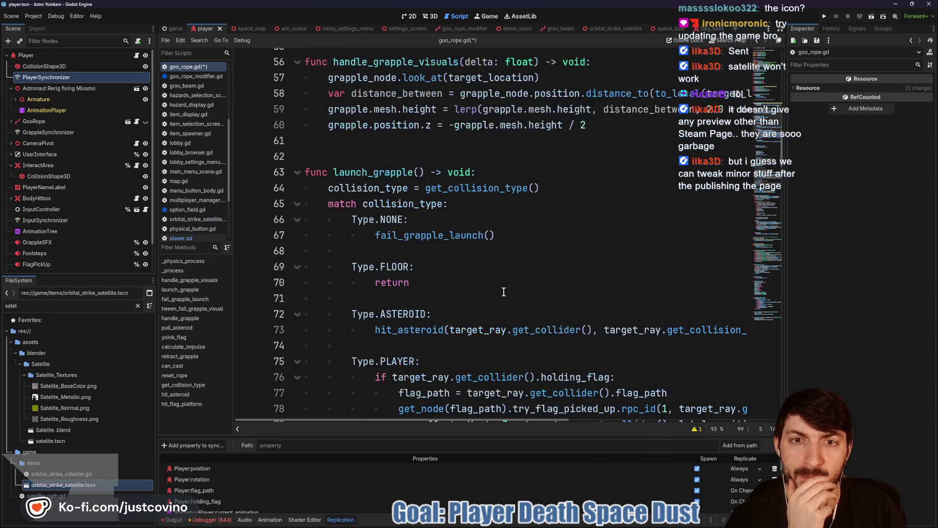
{"action": "scroll", "coordinate": [500, 291], "scroll_direction": "down", "scroll_amount": 10}
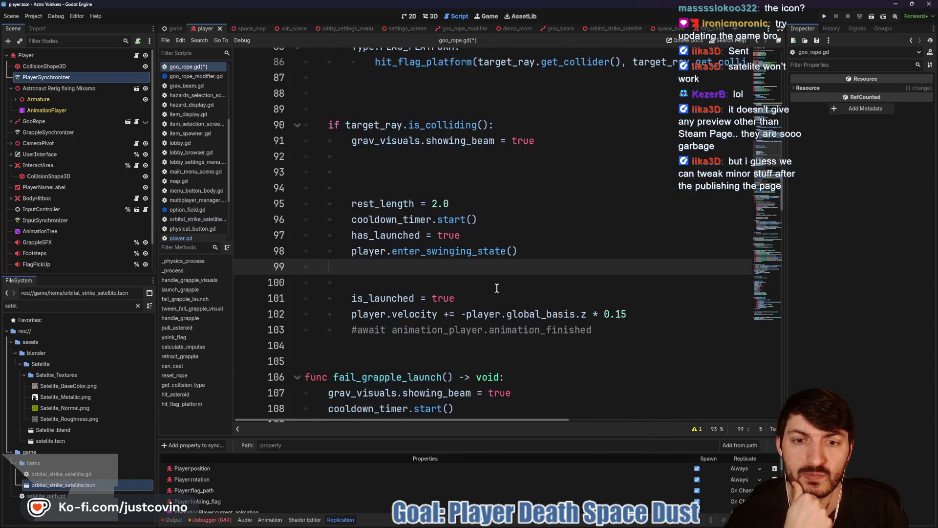
{"action": "scroll", "coordinate": [497, 288], "scroll_direction": "down", "scroll_amount": 3}
{"action": "left_click", "coordinate": [385, 221]}
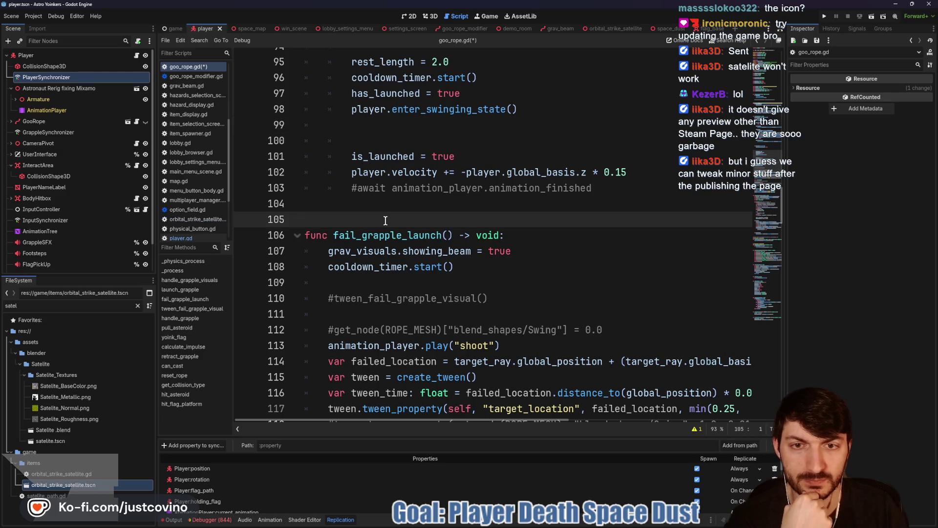
{"action": "scroll", "coordinate": [430, 220], "scroll_direction": "up", "scroll_amount": 1}
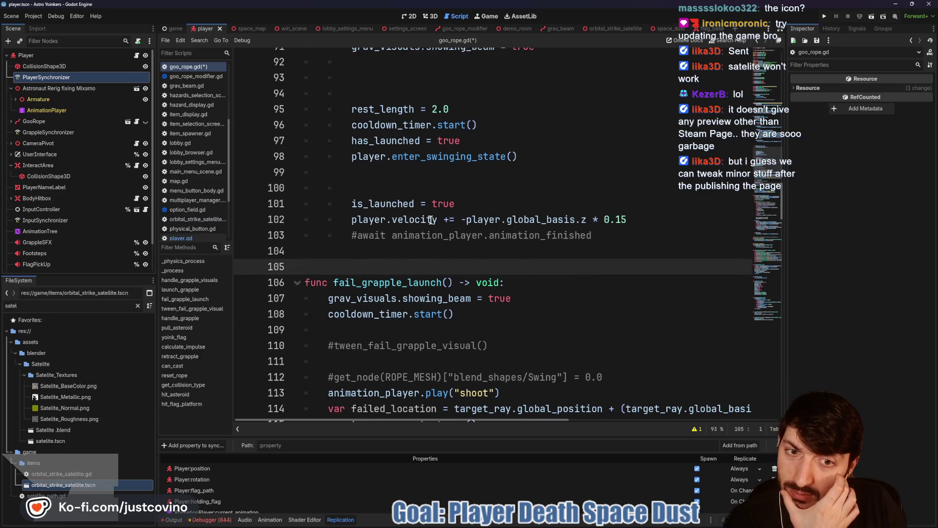
{"action": "scroll", "coordinate": [430, 219], "scroll_direction": "up", "scroll_amount": 1}
{"action": "left_click_drag", "start_coordinate": [610, 283], "coordinate": [304, 283]}
{"action": "key", "text": "BackSpace"}
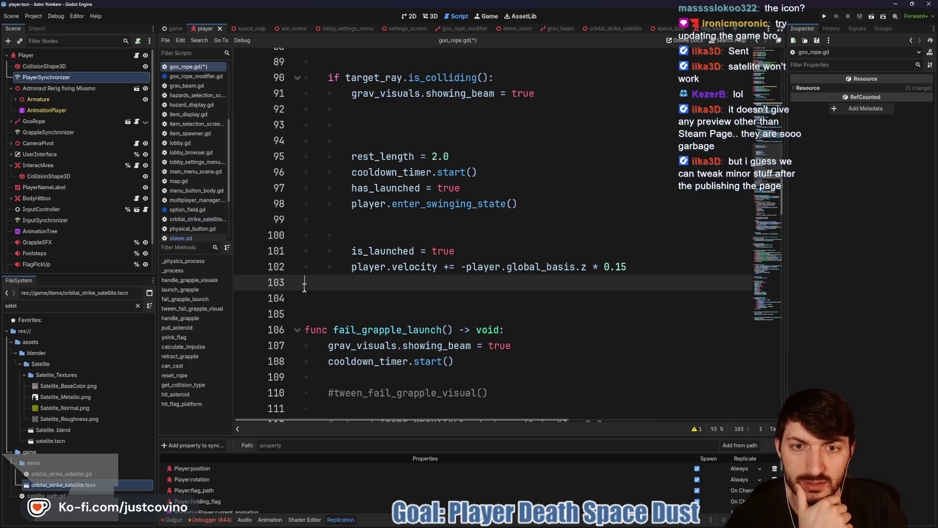
{"action": "key", "text": "BackSpace"}
Step: Remove the extra blank lines after enter_swinging_state, under showing_beam and above the is_colliding check
{"action": "left_click", "coordinate": [368, 219]}
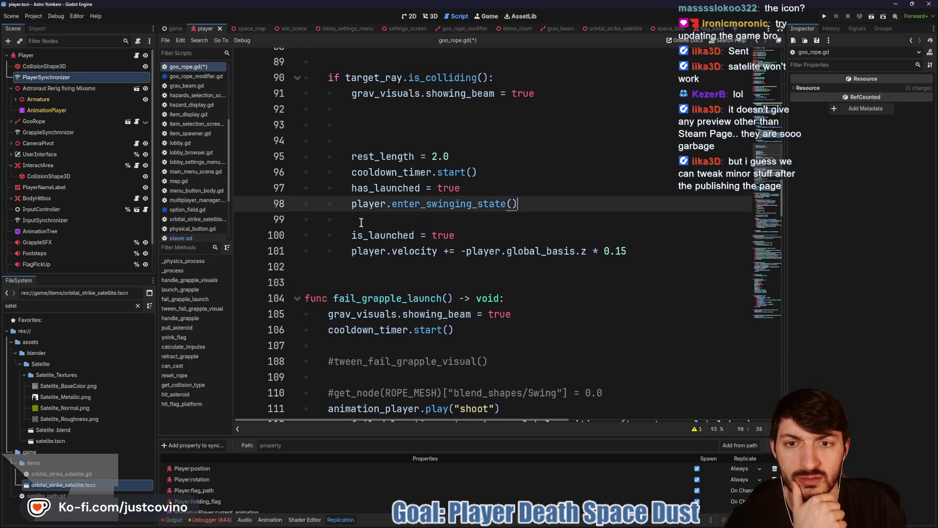
{"action": "key", "text": "BackSpace"}
{"action": "scroll", "coordinate": [380, 208], "scroll_direction": "up", "scroll_amount": 2}
{"action": "left_click", "coordinate": [368, 219]}
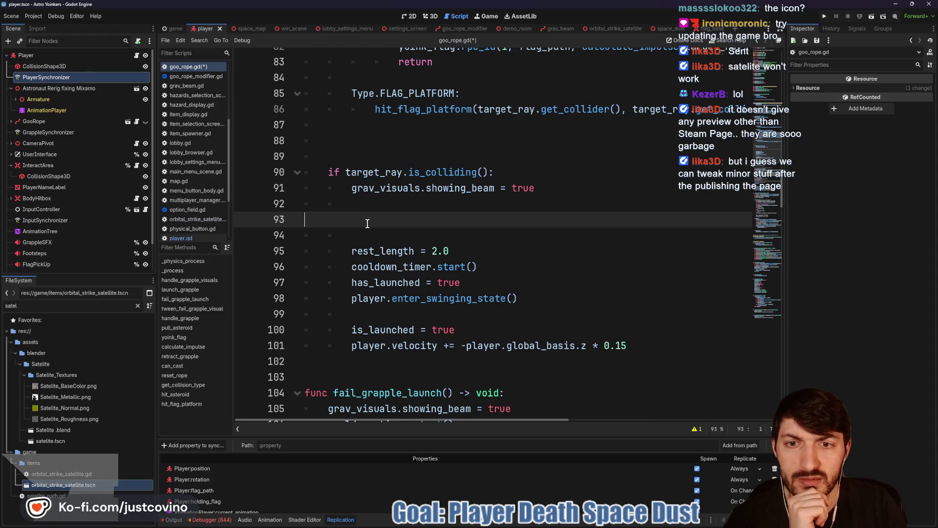
{"action": "key", "text": "BackSpace"}
{"action": "key", "text": "BackSpace"}
{"action": "scroll", "coordinate": [368, 246], "scroll_direction": "up", "scroll_amount": 3}
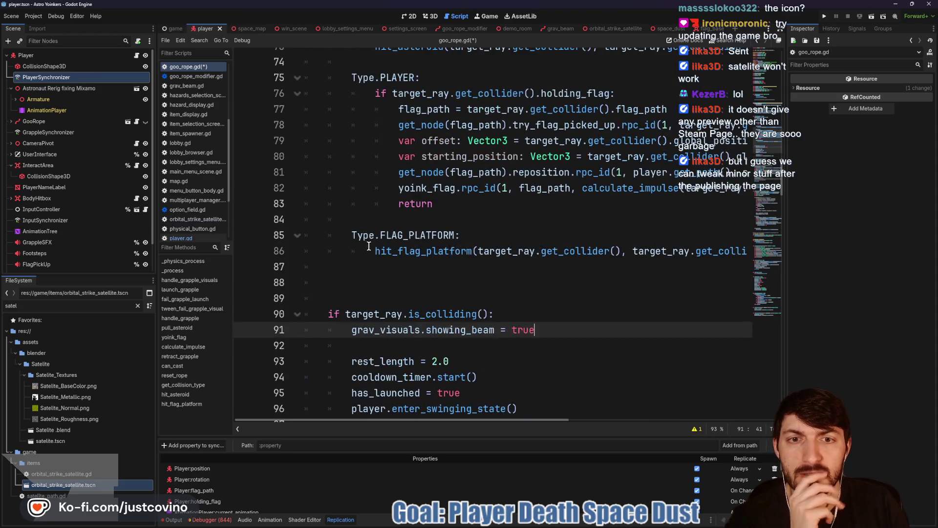
{"action": "left_click", "coordinate": [362, 299]}
{"action": "key", "text": "BackSpace"}
{"action": "key", "text": "BackSpace"}
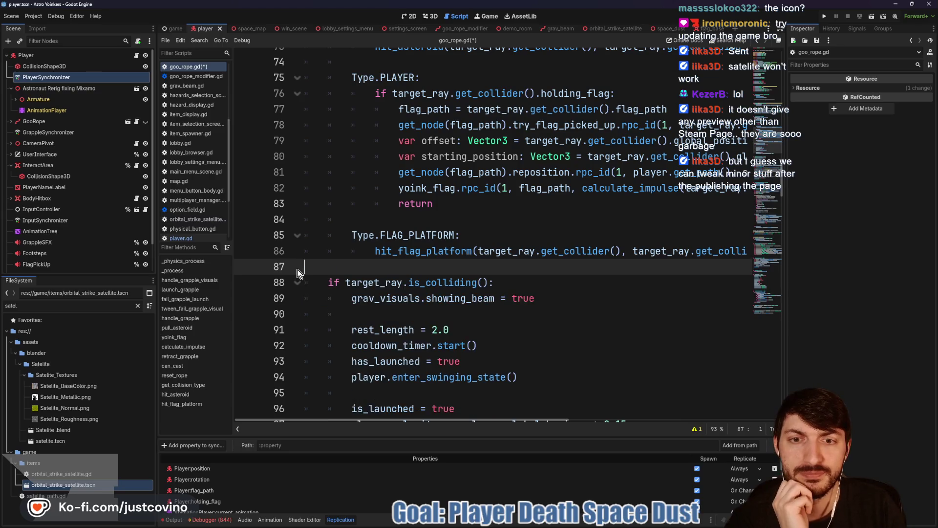
Step: Add 'return' under fail_grapple_launch() in the Type.NONE case
{"action": "scroll", "coordinate": [341, 268], "scroll_direction": "up", "scroll_amount": 5}
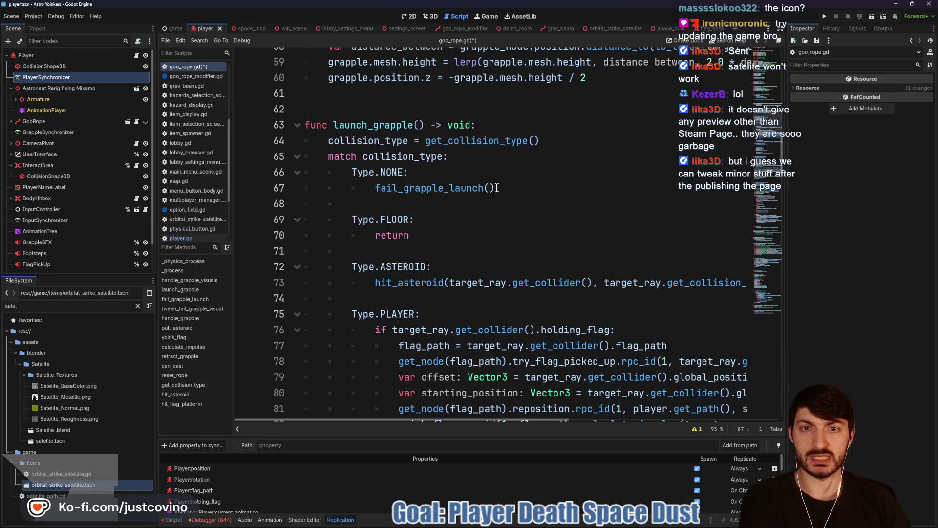
{"action": "left_click", "coordinate": [496, 188]}
{"action": "key", "text": "Return"}
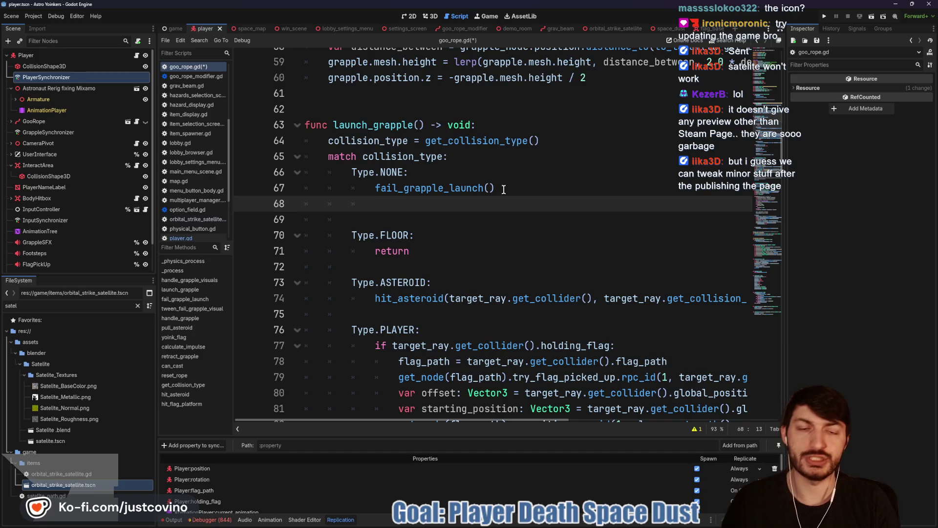
{"action": "type", "text": "return"}
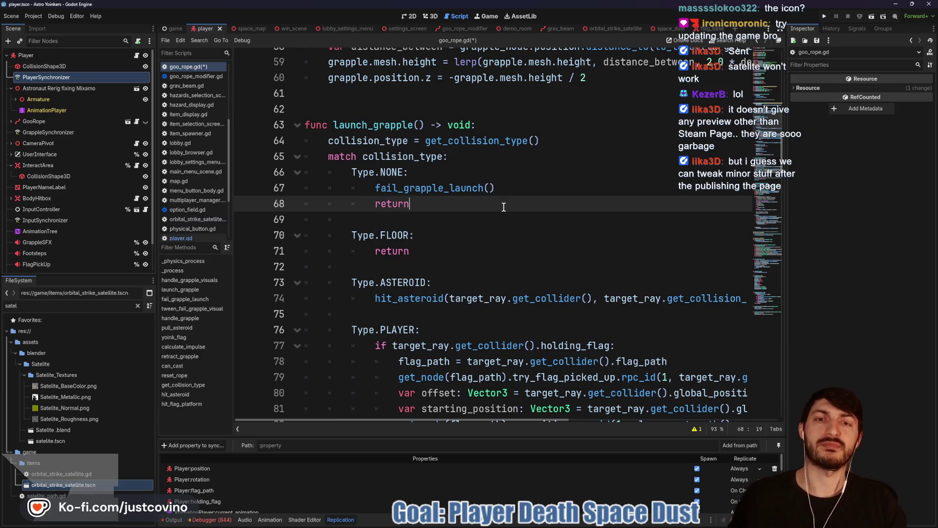
Step: Select hit_asteroid and look through the rest of the launch logic
{"action": "scroll", "coordinate": [440, 210], "scroll_direction": "down", "scroll_amount": 1}
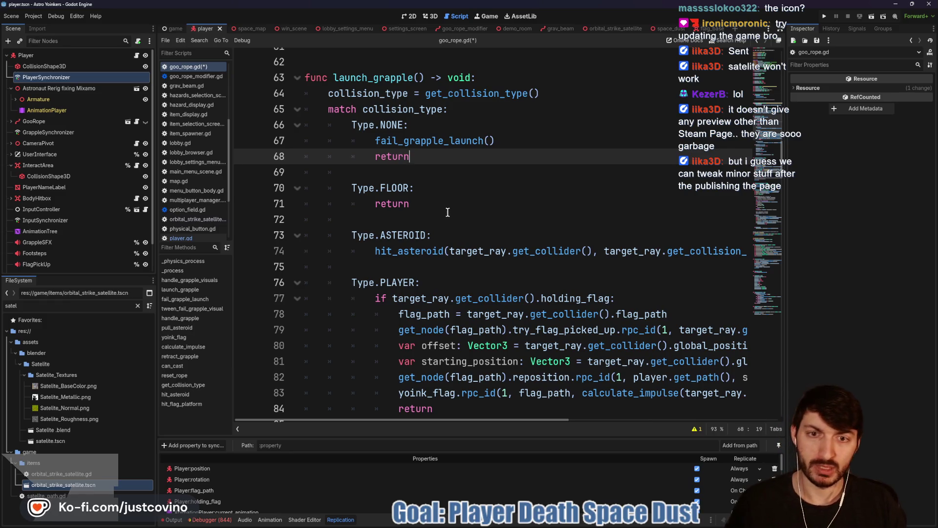
{"action": "scroll", "coordinate": [447, 212], "scroll_direction": "down", "scroll_amount": 1}
{"action": "double_click", "coordinate": [400, 203]}
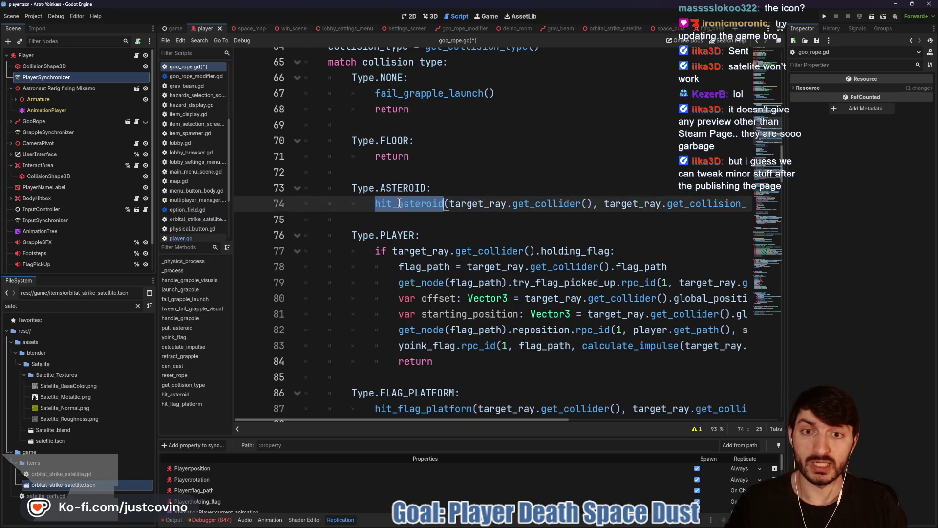
{"action": "scroll", "coordinate": [430, 240], "scroll_direction": "down", "scroll_amount": 3}
{"action": "scroll", "coordinate": [430, 240], "scroll_direction": "down", "scroll_amount": 1}
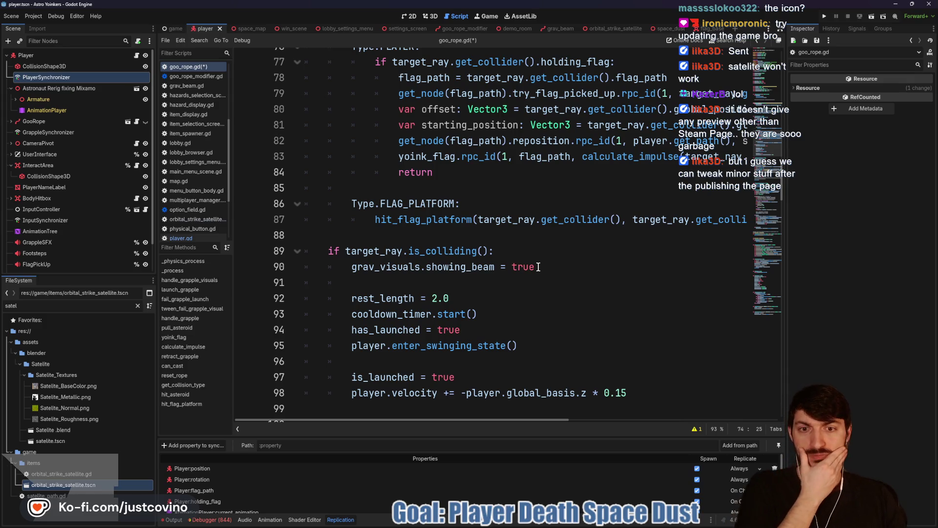
{"action": "scroll", "coordinate": [513, 266], "scroll_direction": "down", "scroll_amount": 1}
{"action": "scroll", "coordinate": [490, 267], "scroll_direction": "down", "scroll_amount": 1}
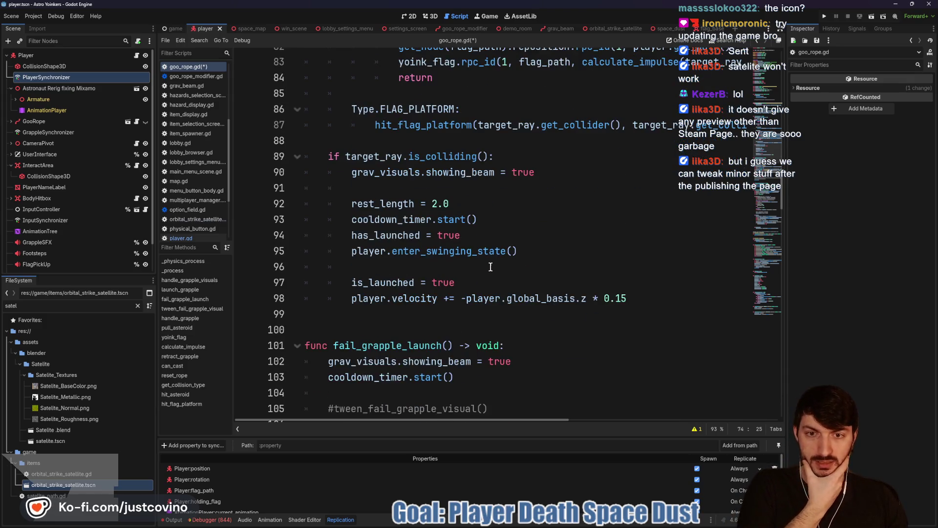
{"action": "scroll", "coordinate": [490, 266], "scroll_direction": "up", "scroll_amount": 1}
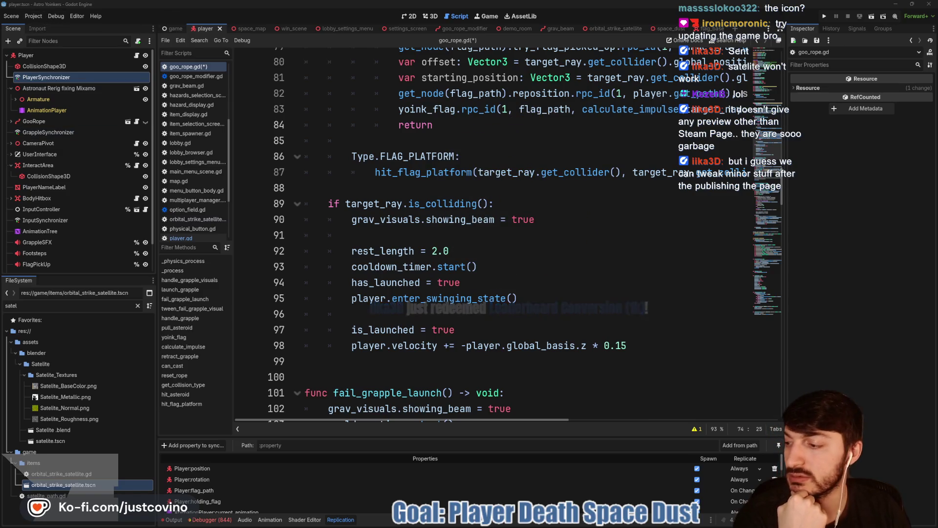
Step: Change Project Settings' Custom User Dir Name from Grabity to AstroYoinkers and close the settings
{"action": "left_click", "coordinate": [33, 16]}
{"action": "left_click", "coordinate": [40, 25]}
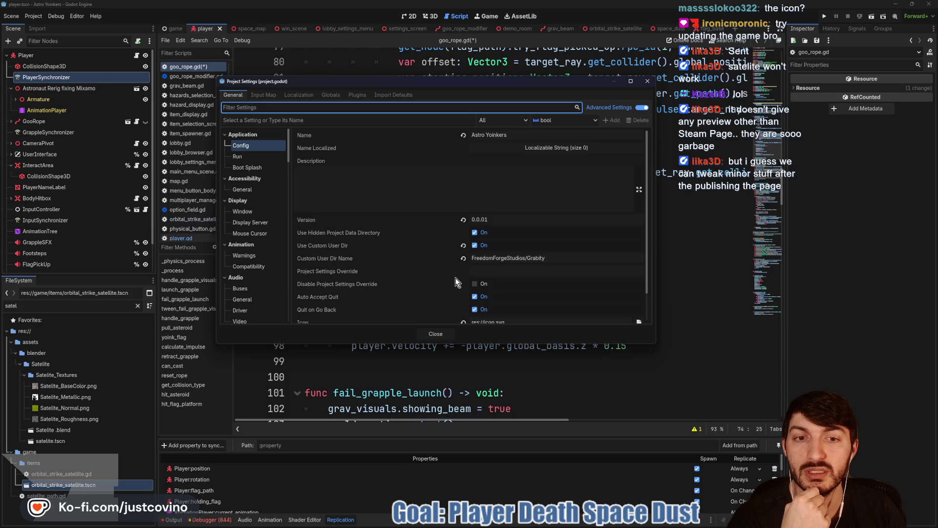
{"action": "scroll", "coordinate": [534, 272], "scroll_direction": "down", "scroll_amount": 1}
{"action": "left_click", "coordinate": [550, 226]}
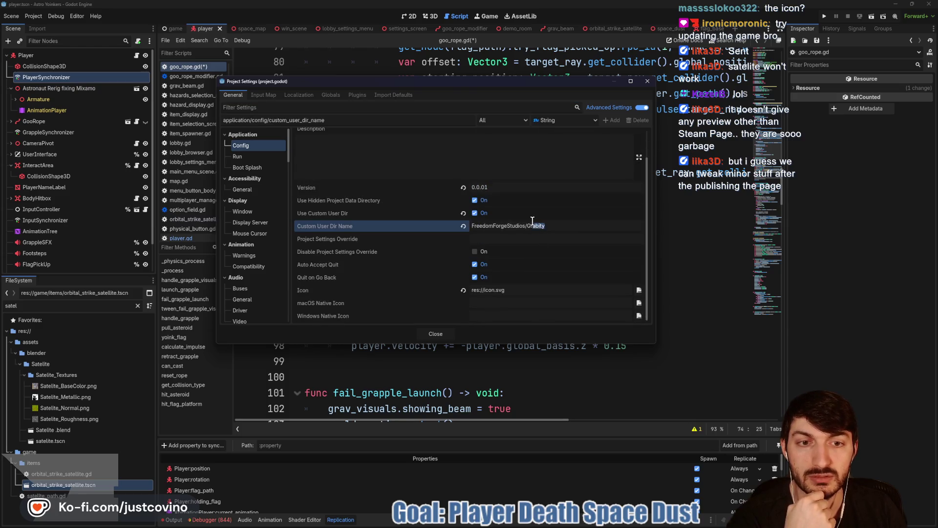
{"action": "left_click_drag", "start_coordinate": [532, 220], "coordinate": [529, 230]}
{"action": "type", "text": "Astro"}
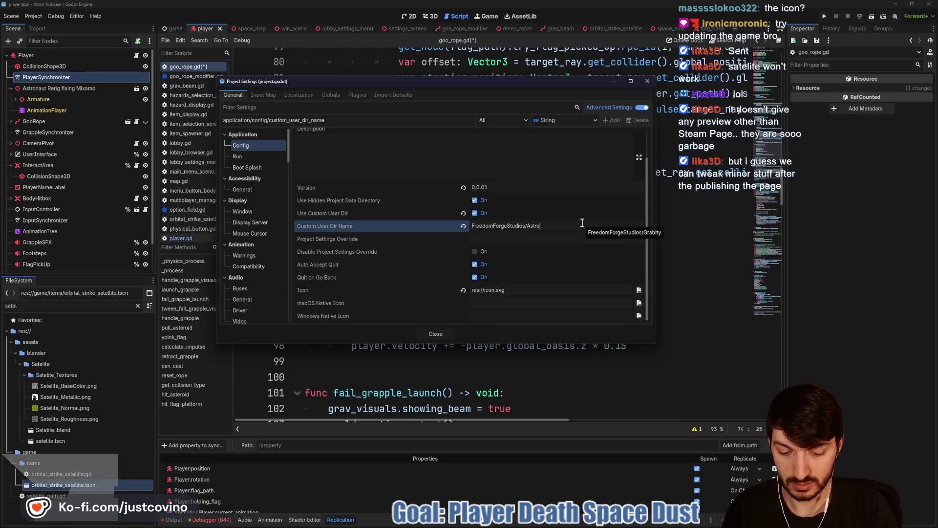
{"action": "type", "text": "Yoinkers"}
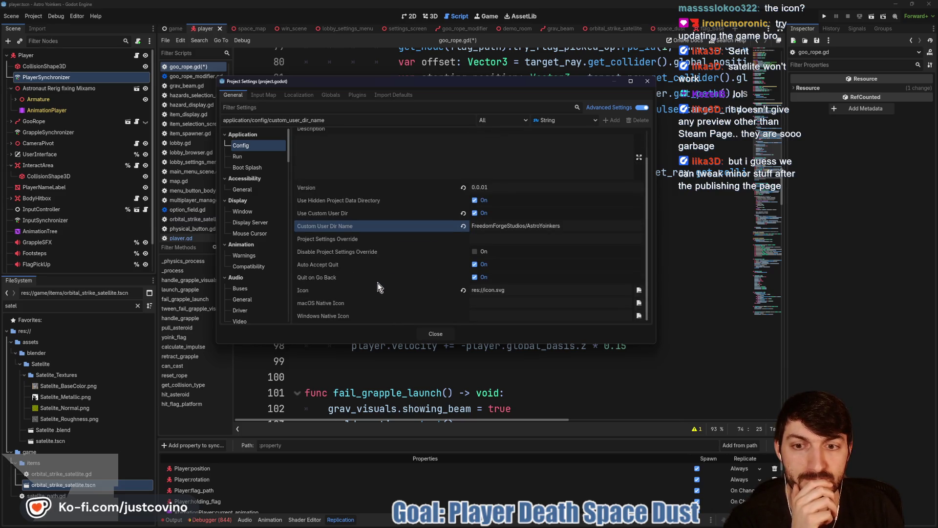
{"action": "left_click", "coordinate": [380, 290]}
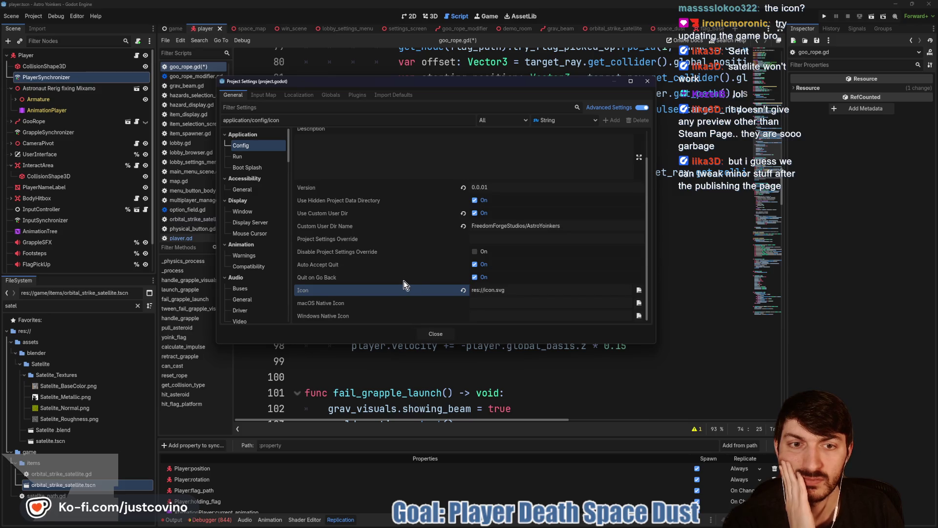
{"action": "scroll", "coordinate": [403, 280], "scroll_direction": "up", "scroll_amount": 2}
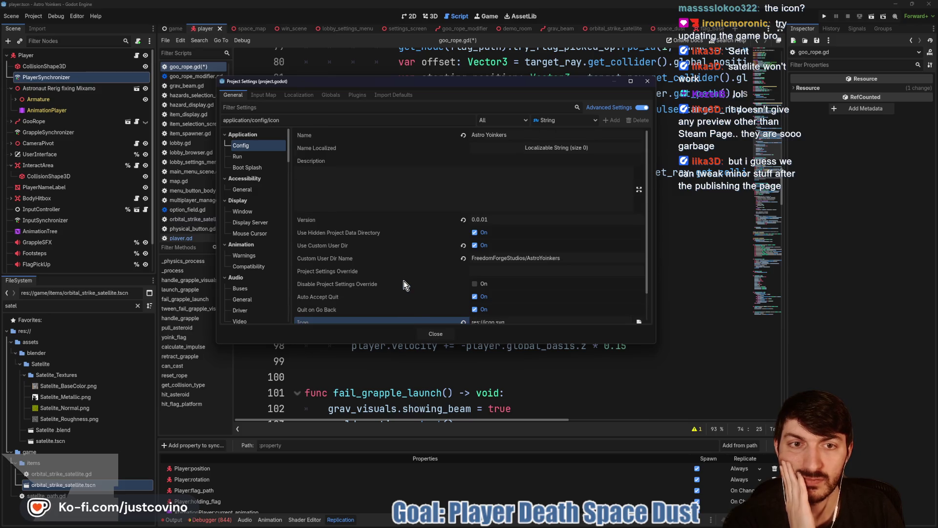
{"action": "left_click", "coordinate": [436, 334]}
{"action": "left_click", "coordinate": [503, 254]}
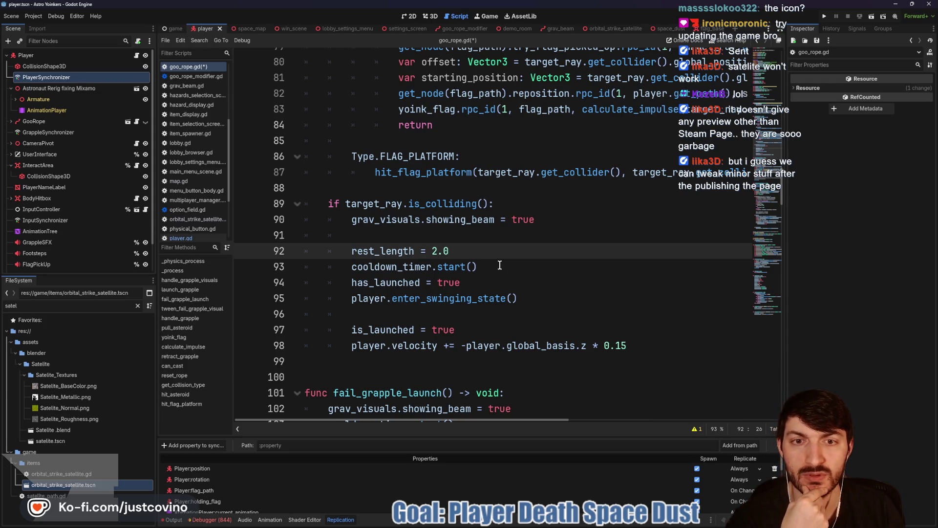
{"action": "scroll", "coordinate": [499, 265], "scroll_direction": "up", "scroll_amount": 2}
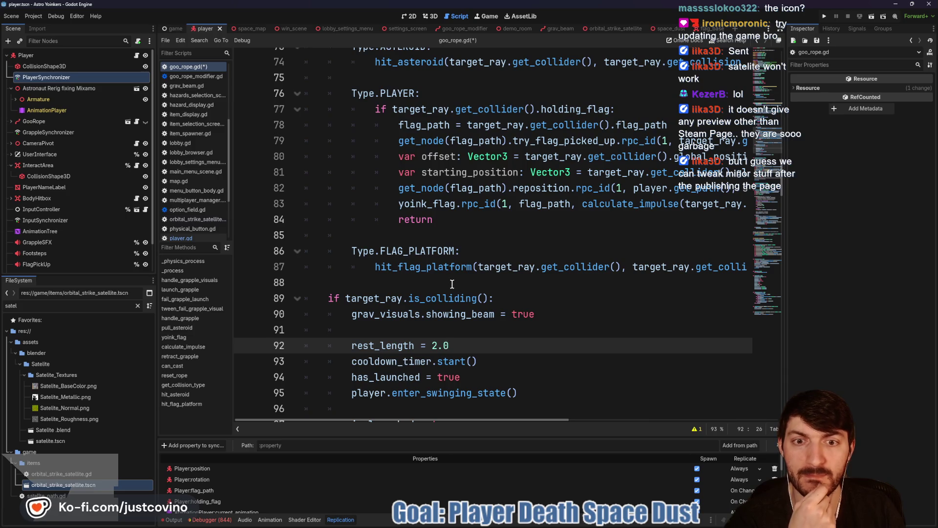
{"action": "scroll", "coordinate": [454, 283], "scroll_direction": "up", "scroll_amount": 5}
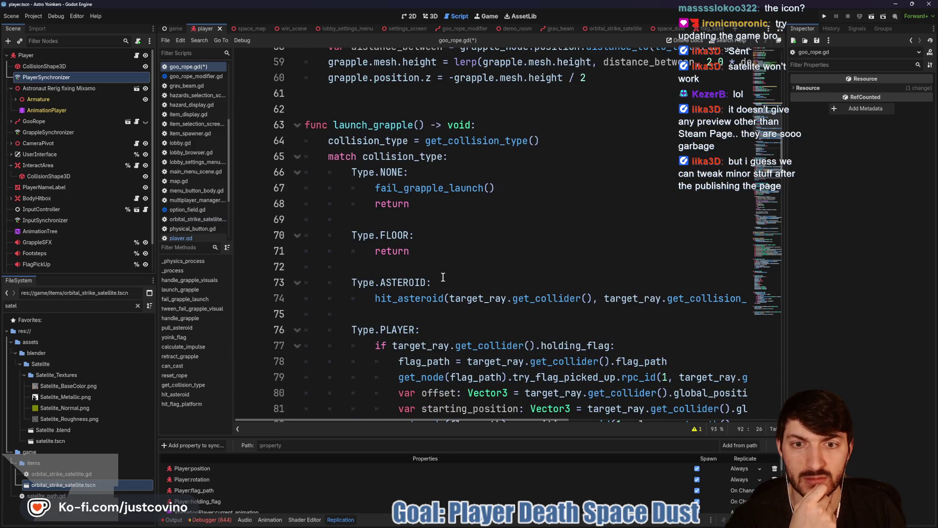
{"action": "scroll", "coordinate": [432, 259], "scroll_direction": "down", "scroll_amount": 3}
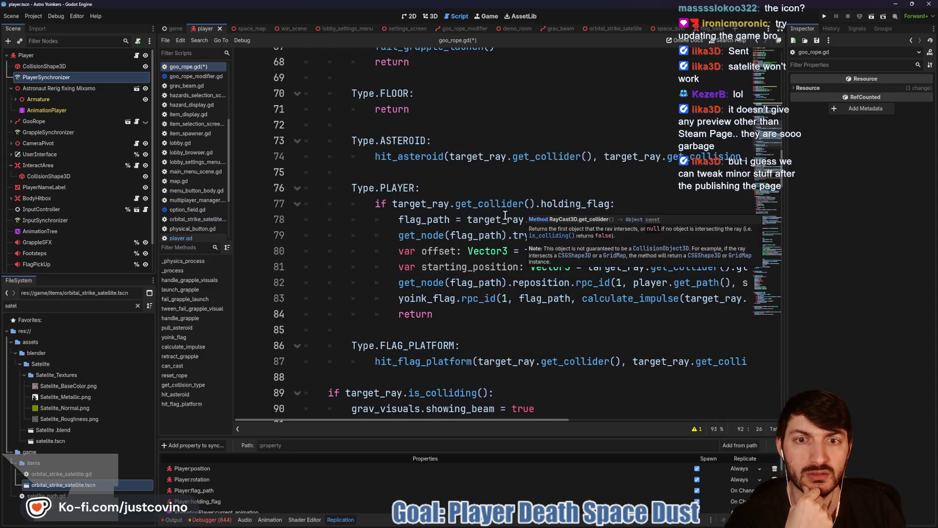
{"action": "scroll", "coordinate": [499, 218], "scroll_direction": "down", "scroll_amount": 4}
{"action": "scroll", "coordinate": [499, 221], "scroll_direction": "up", "scroll_amount": 3}
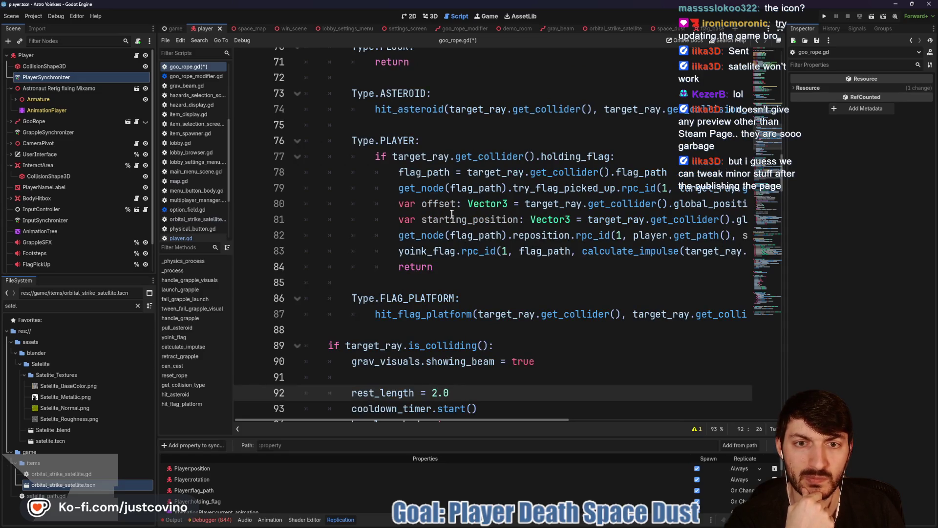
{"action": "scroll", "coordinate": [444, 268], "scroll_direction": "down", "scroll_amount": 3}
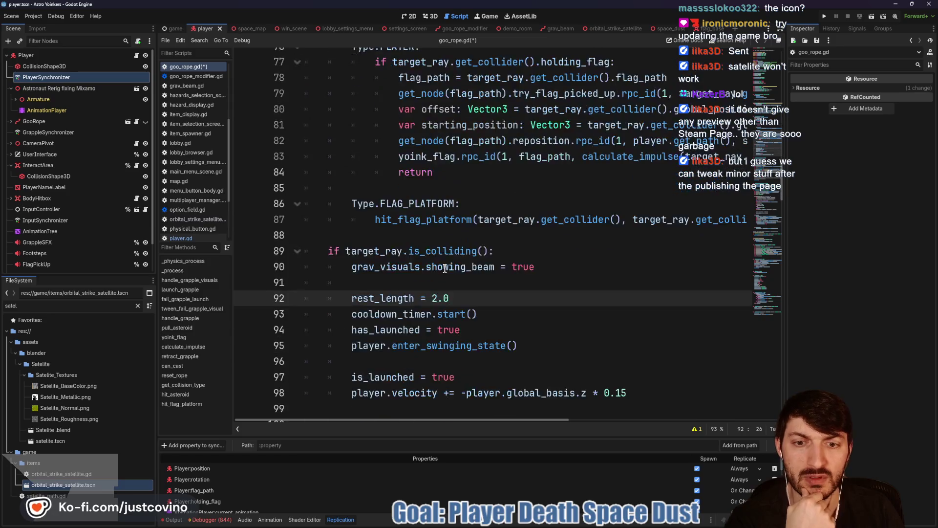
{"action": "scroll", "coordinate": [446, 268], "scroll_direction": "up", "scroll_amount": 1}
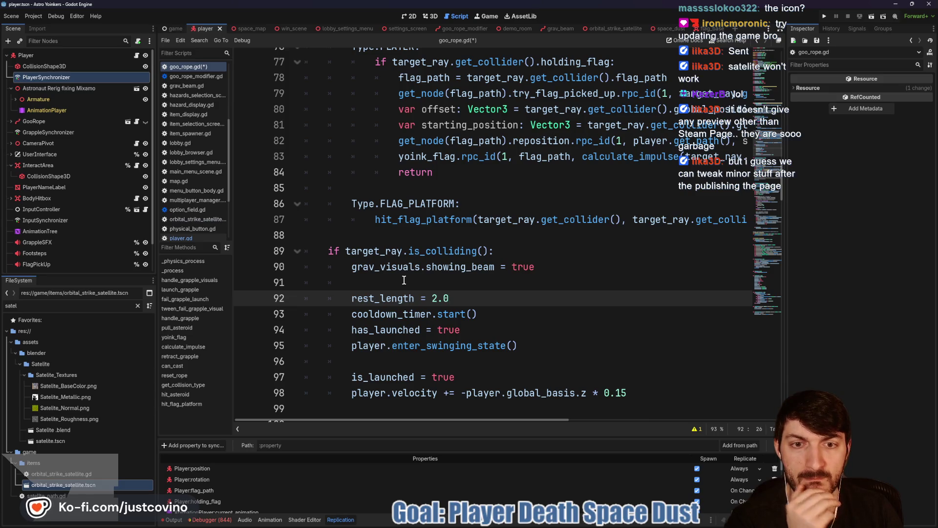
{"action": "scroll", "coordinate": [403, 279], "scroll_direction": "up", "scroll_amount": 1}
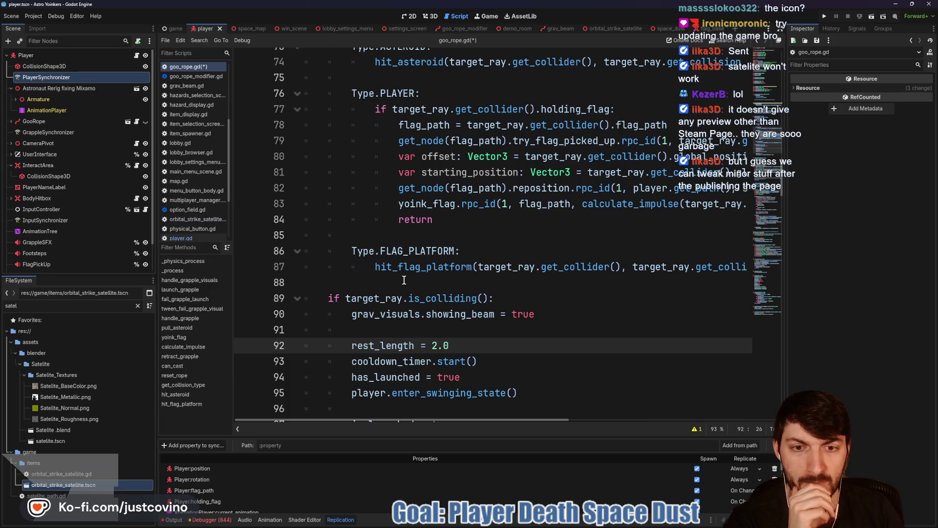
{"action": "scroll", "coordinate": [404, 280], "scroll_direction": "up", "scroll_amount": 1}
{"action": "scroll", "coordinate": [411, 286], "scroll_direction": "down", "scroll_amount": 4}
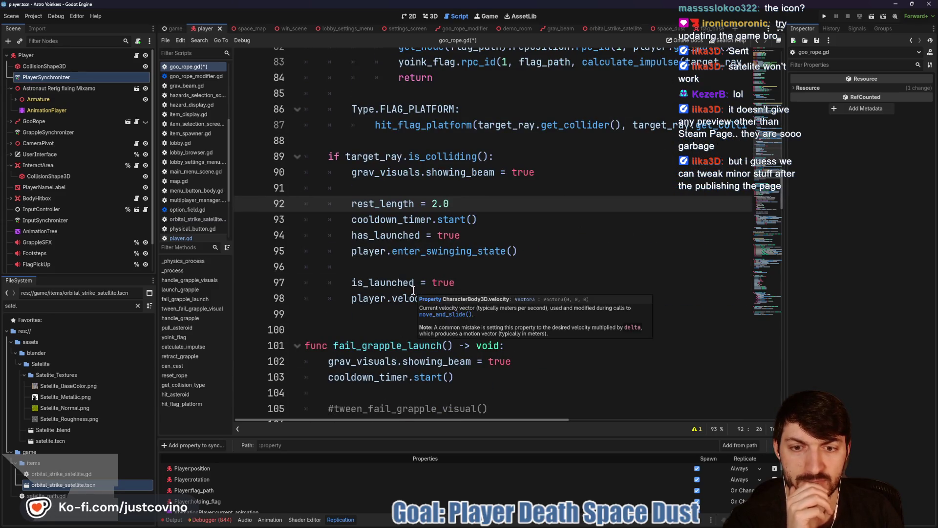
{"action": "scroll", "coordinate": [413, 290], "scroll_direction": "up", "scroll_amount": 4}
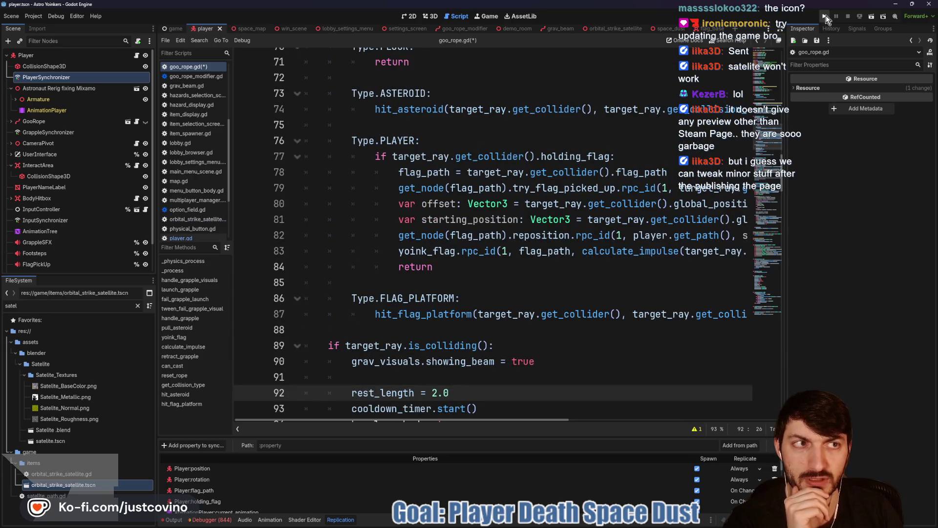
Step: Test-run the game, then comment out the old collision-type match block with Ctrl+K
{"action": "left_click", "coordinate": [826, 18]}
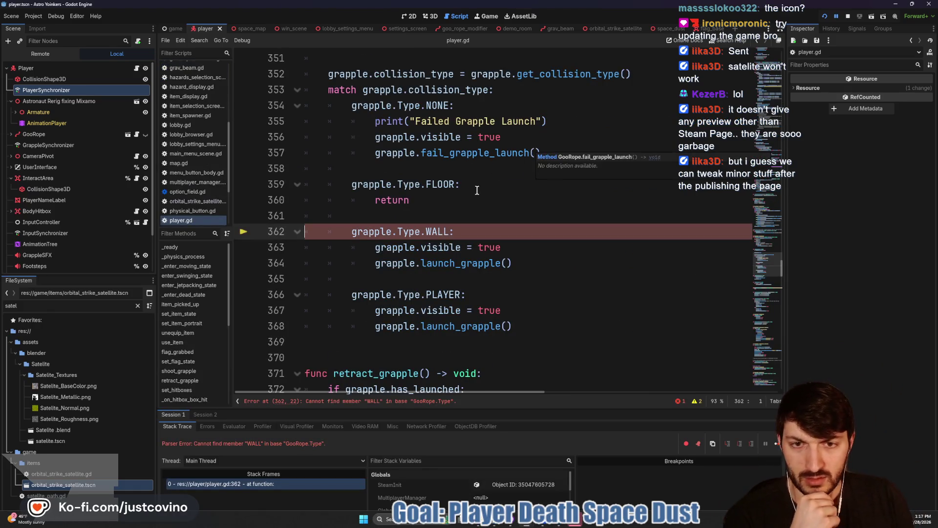
{"action": "left_click", "coordinate": [845, 15]}
{"action": "scroll", "coordinate": [538, 203], "scroll_direction": "up", "scroll_amount": 5}
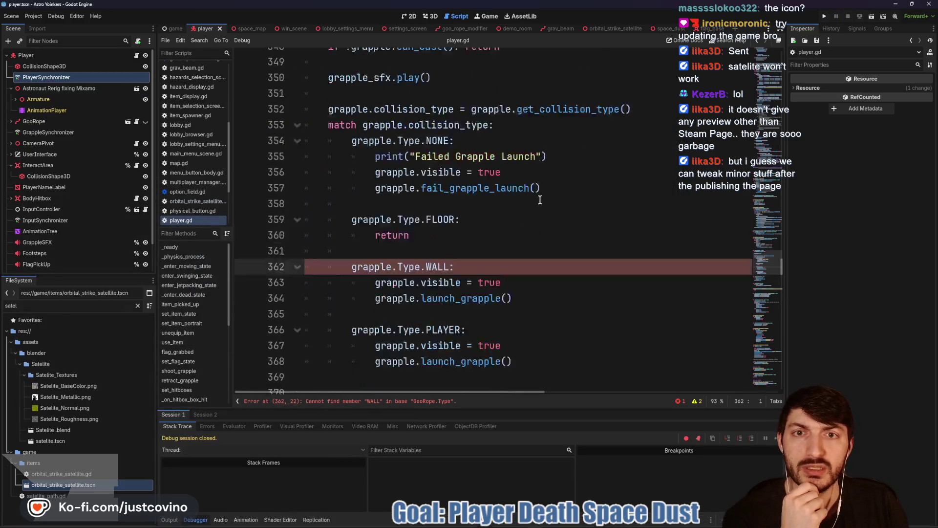
{"action": "scroll", "coordinate": [384, 227], "scroll_direction": "down", "scroll_amount": 5}
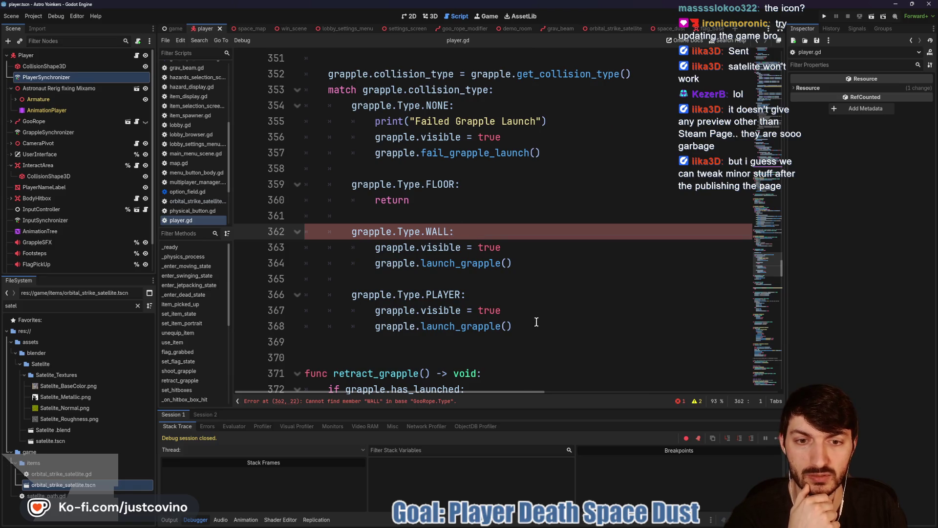
{"action": "mouse_move", "coordinate": [546, 332]}
{"action": "left_mouse_down"}
{"action": "mouse_move", "coordinate": [307, 231]}
{"action": "mouse_move", "coordinate": [305, 166]}
{"action": "mouse_move", "coordinate": [320, 180]}
{"action": "mouse_move", "coordinate": [304, 157]}
{"action": "left_mouse_up"}
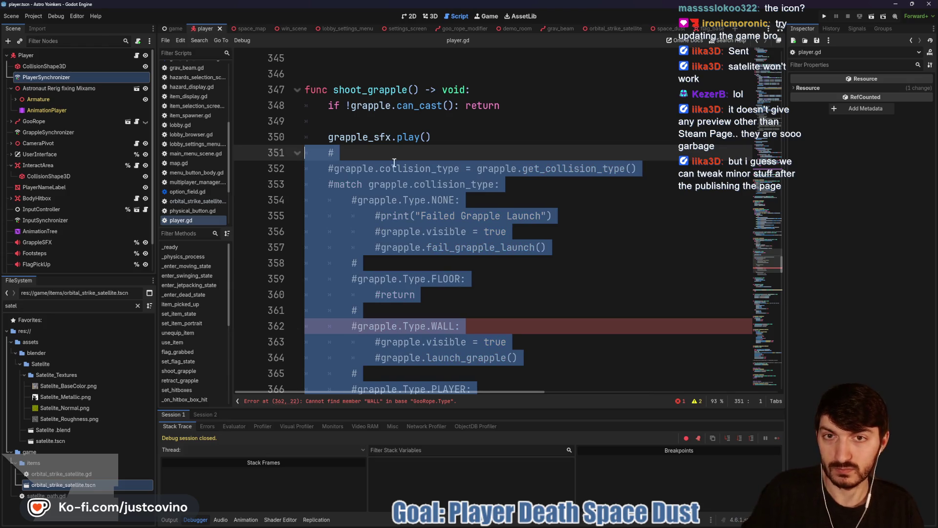
{"action": "key", "text": "ctrl+k"}
Step: Add grapple.launch_grapple() above the grapple sound call and save player.gd
{"action": "key", "text": "Up"}
{"action": "key", "text": "Up"}
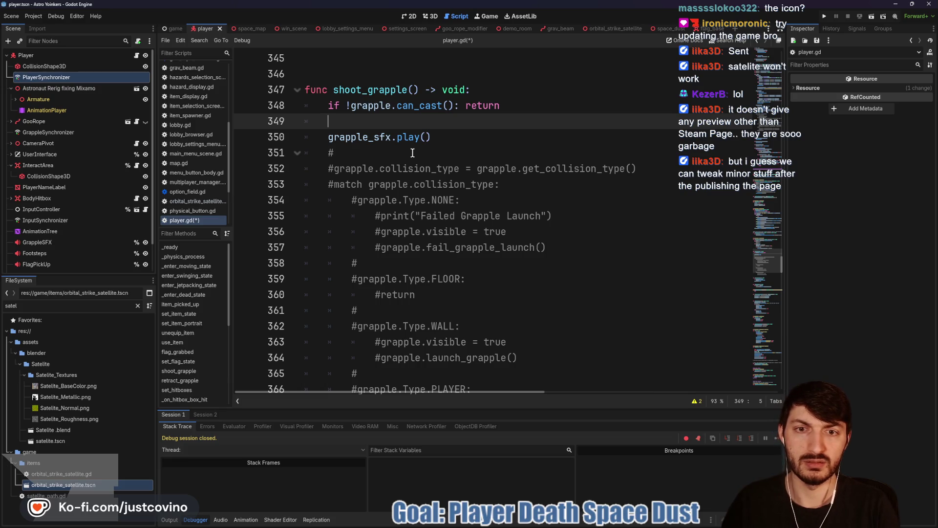
{"action": "type", "text": "grao"}
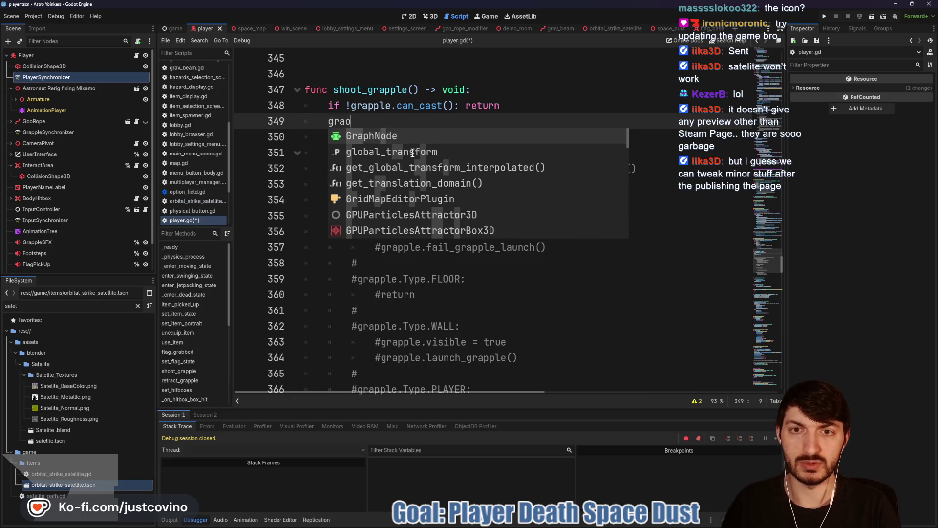
{"action": "key", "text": "BackSpace"}
{"action": "type", "text": "pple.la"}
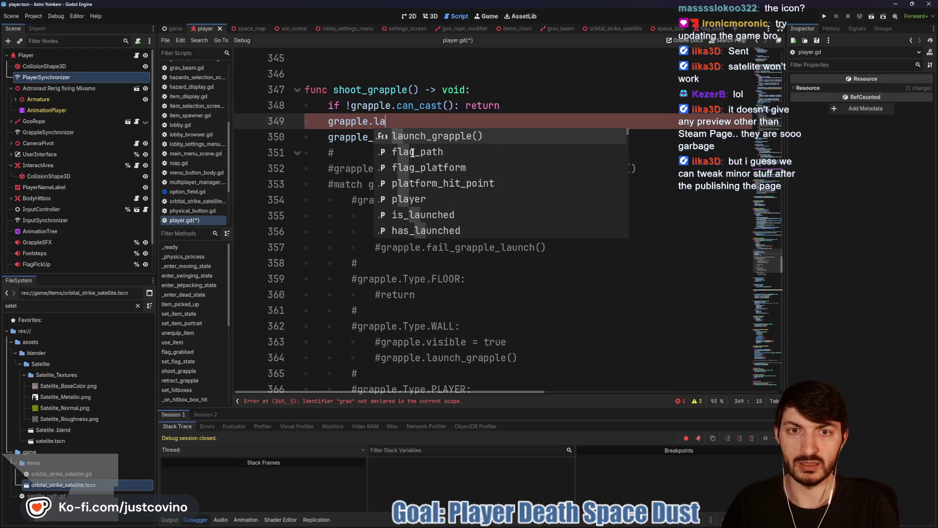
{"action": "key", "text": "Return"}
{"action": "left_click", "coordinate": [475, 147]}
{"action": "key", "text": "ctrl+s"}
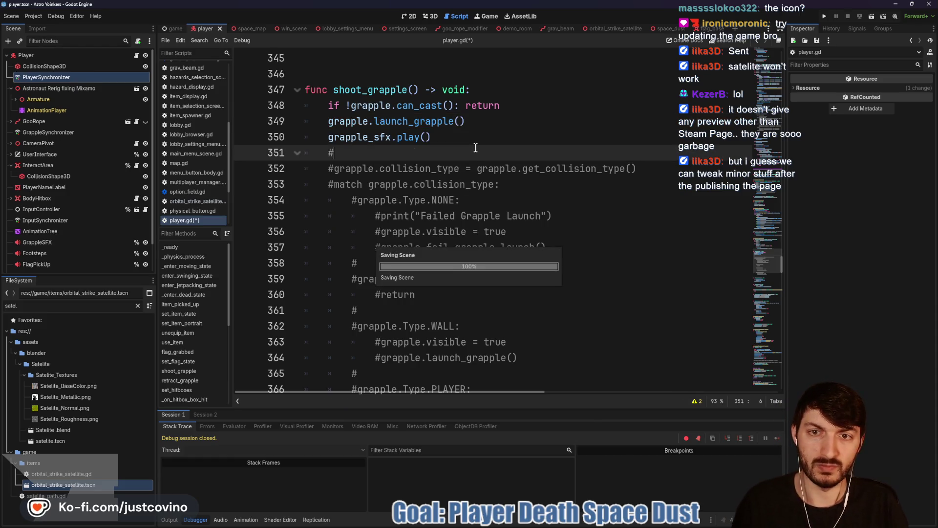
{"action": "scroll", "coordinate": [459, 153], "scroll_direction": "down", "scroll_amount": 1}
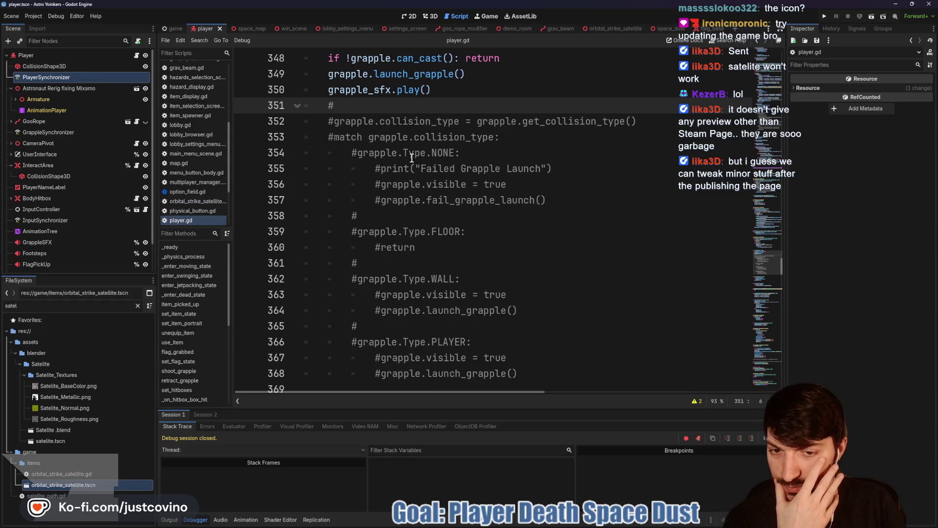
{"action": "scroll", "coordinate": [411, 158], "scroll_direction": "down", "scroll_amount": 3}
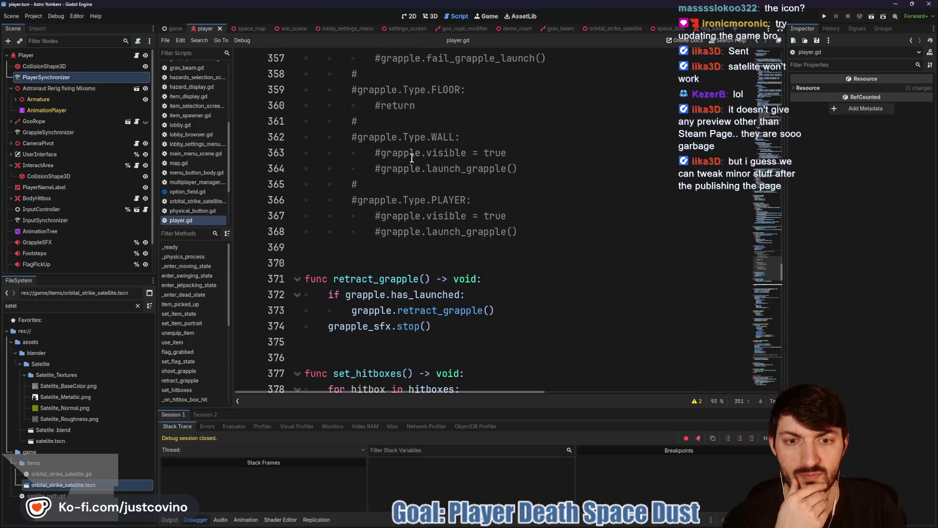
{"action": "scroll", "coordinate": [411, 158], "scroll_direction": "up", "scroll_amount": 2}
{"action": "scroll", "coordinate": [411, 158], "scroll_direction": "up", "scroll_amount": 2}
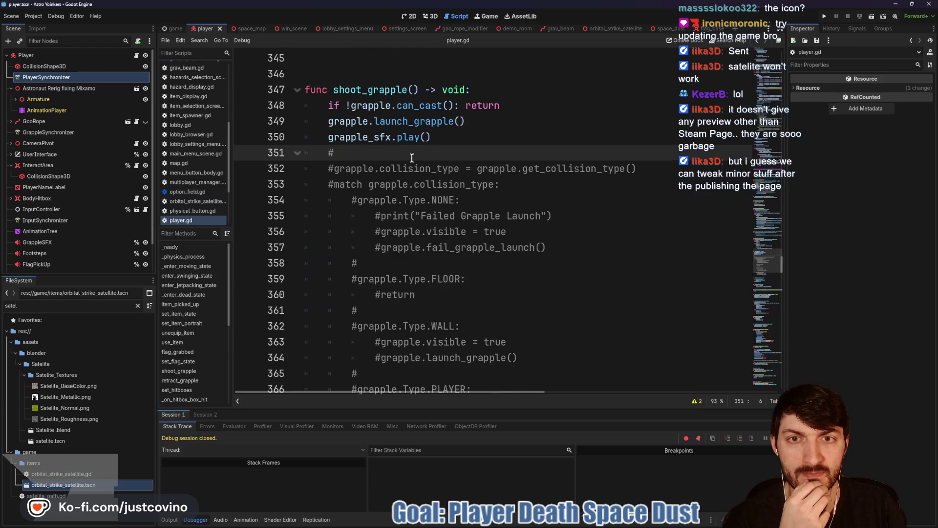
{"action": "left_click", "coordinate": [823, 15]}
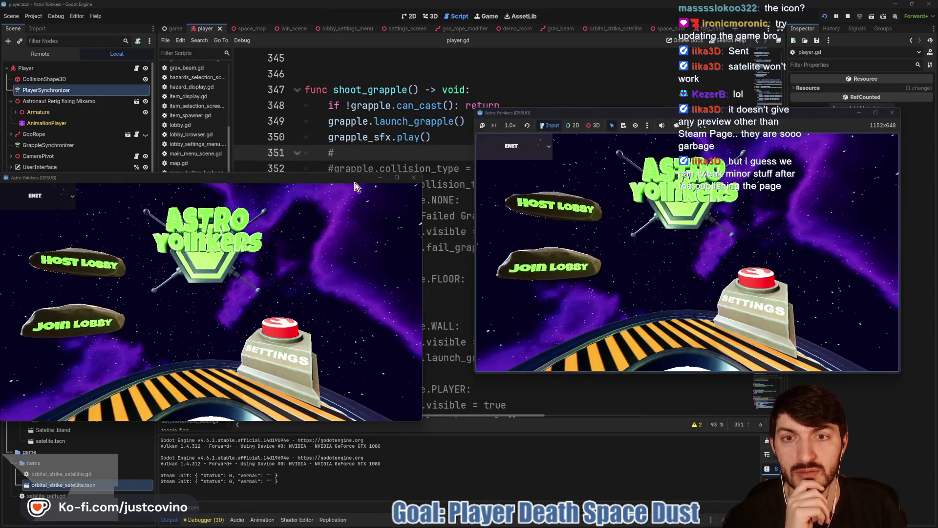
{"action": "left_click", "coordinate": [117, 230]}
{"action": "left_click", "coordinate": [250, 228]}
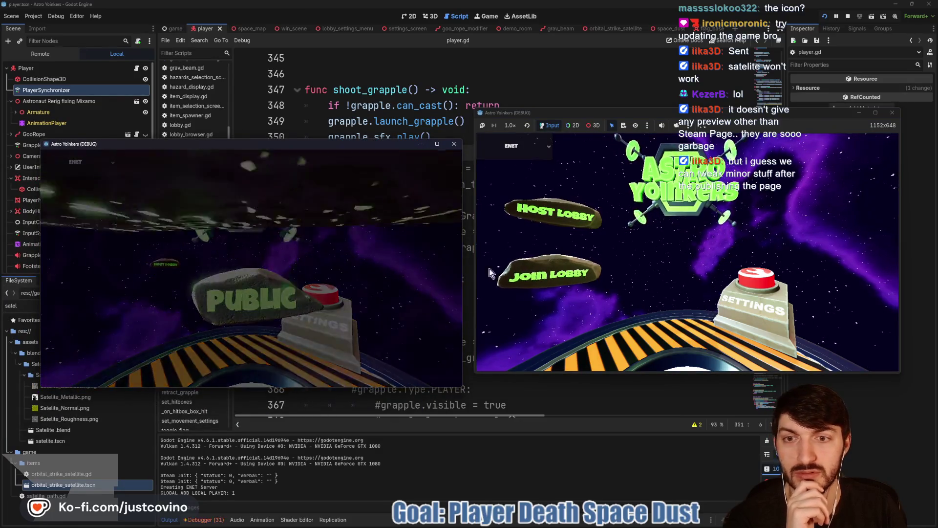
{"action": "left_click", "coordinate": [523, 280]}
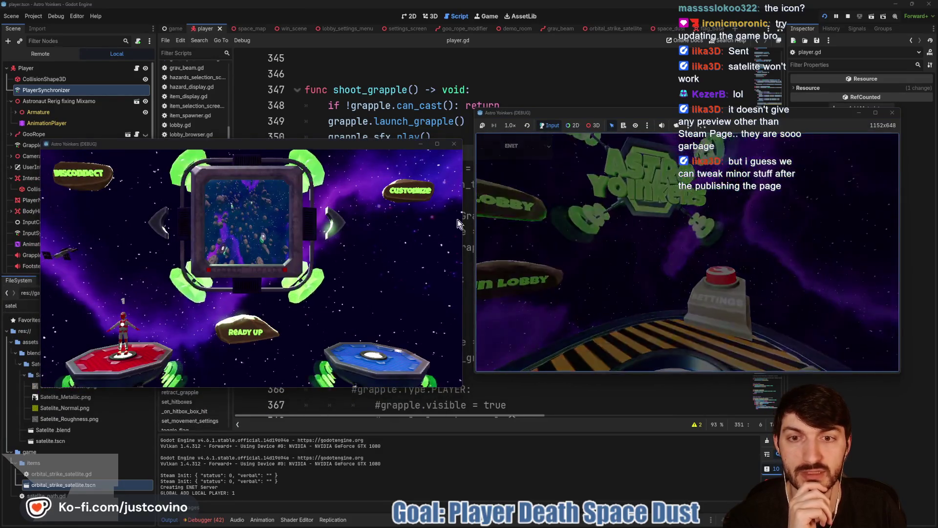
{"action": "left_click", "coordinate": [674, 170]}
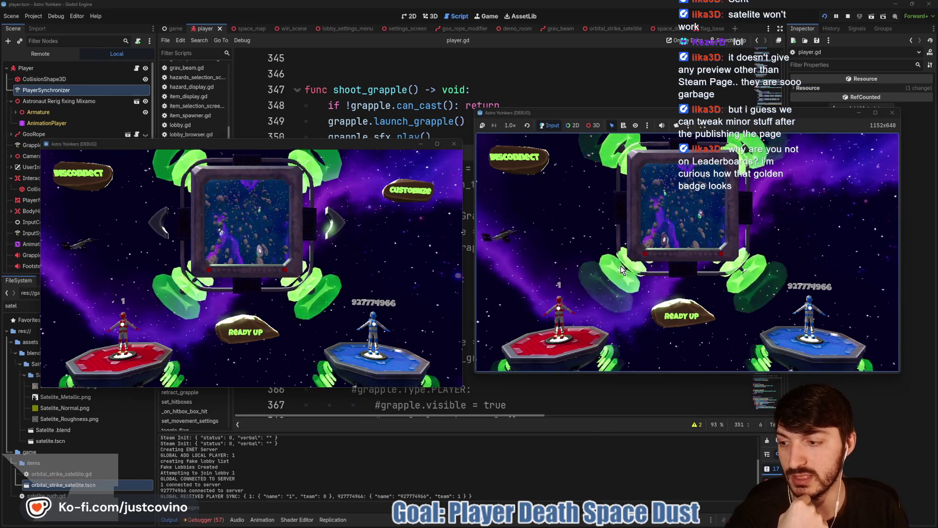
{"action": "left_click", "coordinate": [681, 315]}
{"action": "left_click", "coordinate": [245, 332]}
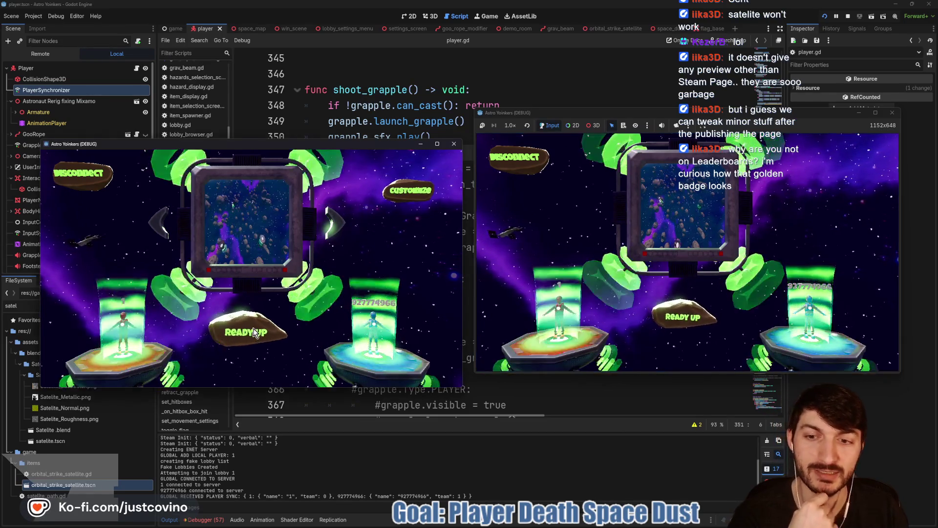
{"action": "left_click", "coordinate": [245, 324]}
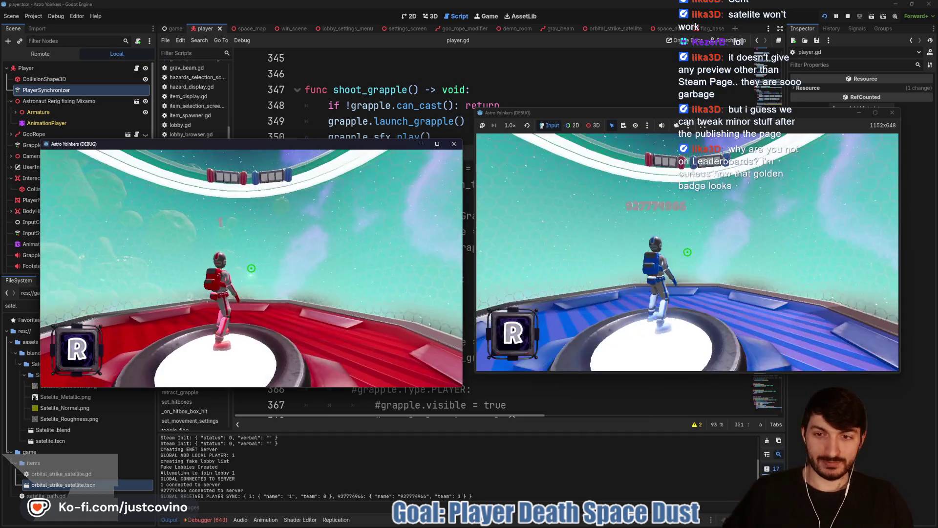
{"action": "key", "text": "w"}
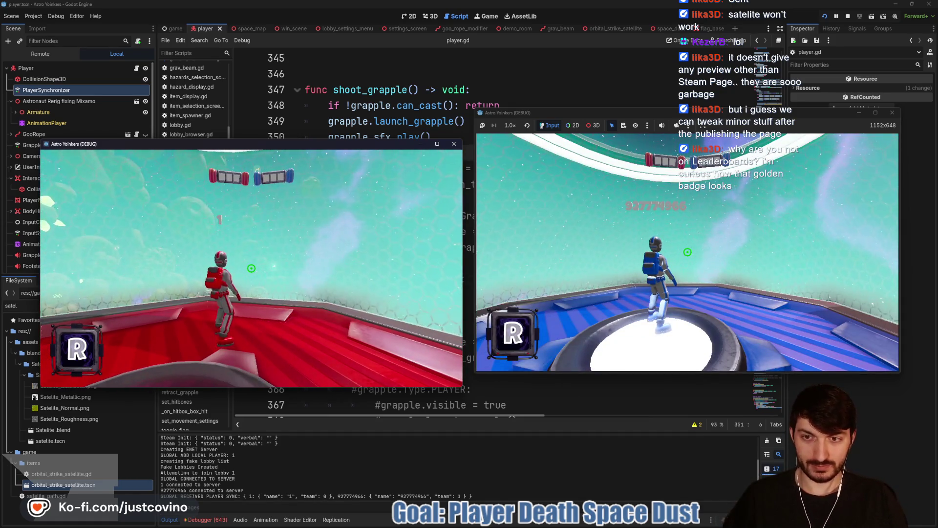
{"action": "key", "text": "super"}
{"action": "key", "text": "super"}
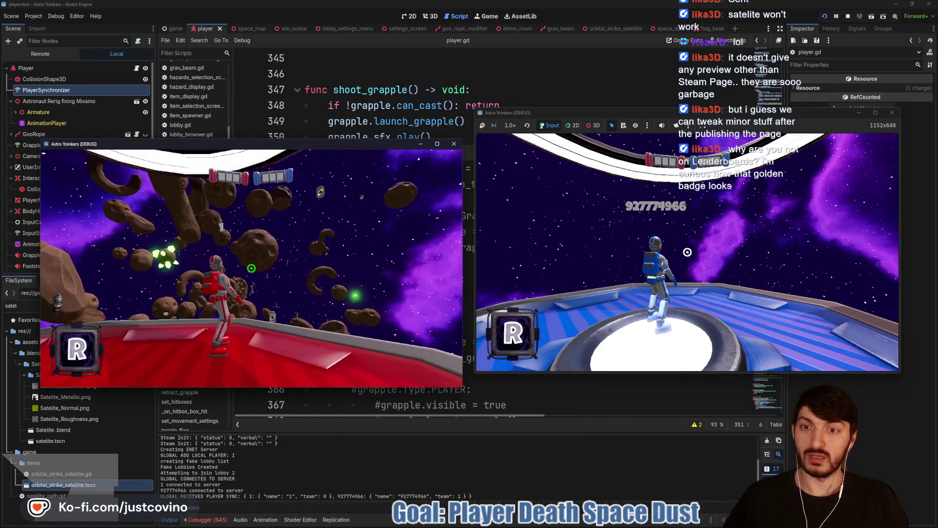
{"action": "left_click", "coordinate": [251, 268]}
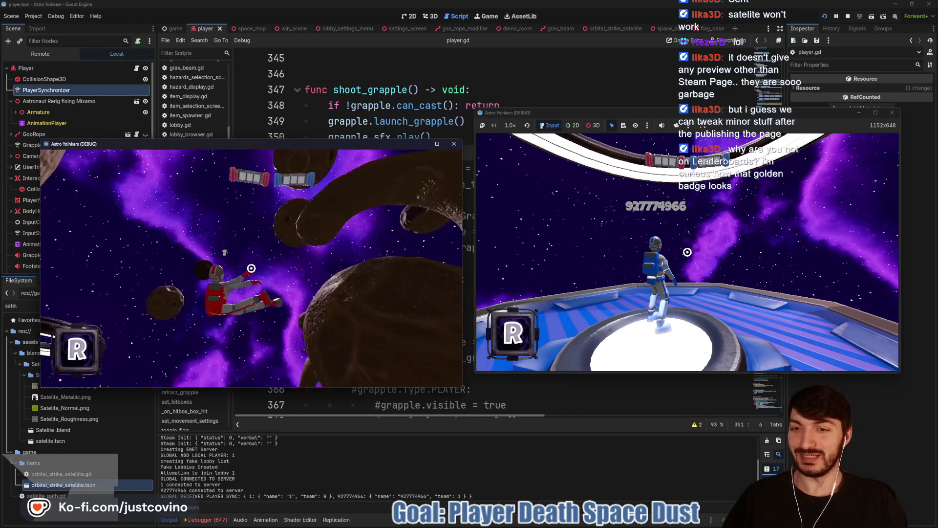
{"action": "key", "text": "F8"}
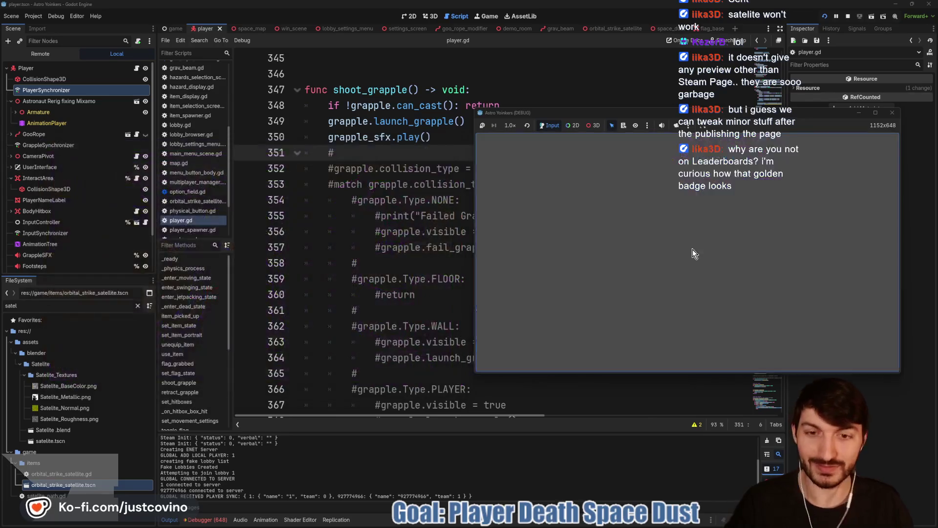
{"action": "scroll", "coordinate": [434, 216], "scroll_direction": "up", "scroll_amount": 1}
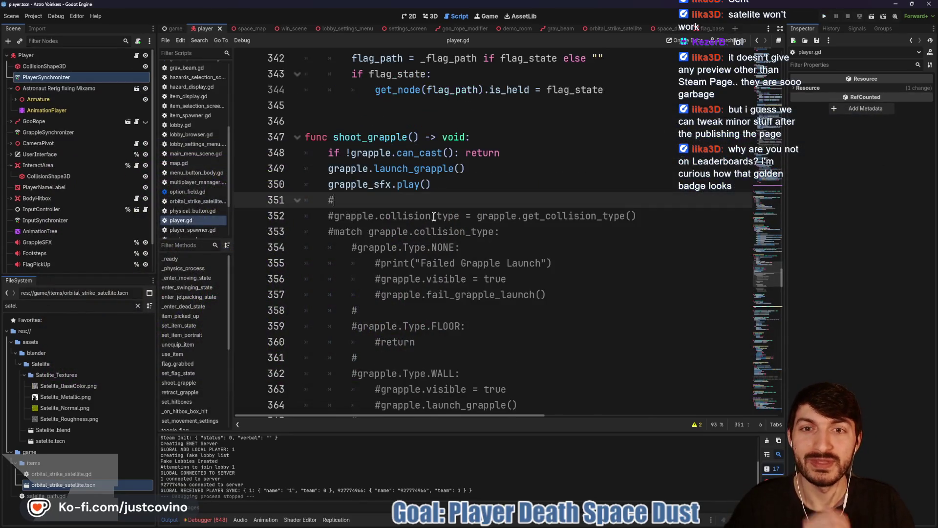
{"action": "left_click", "coordinate": [396, 171], "text": "ctrl"}
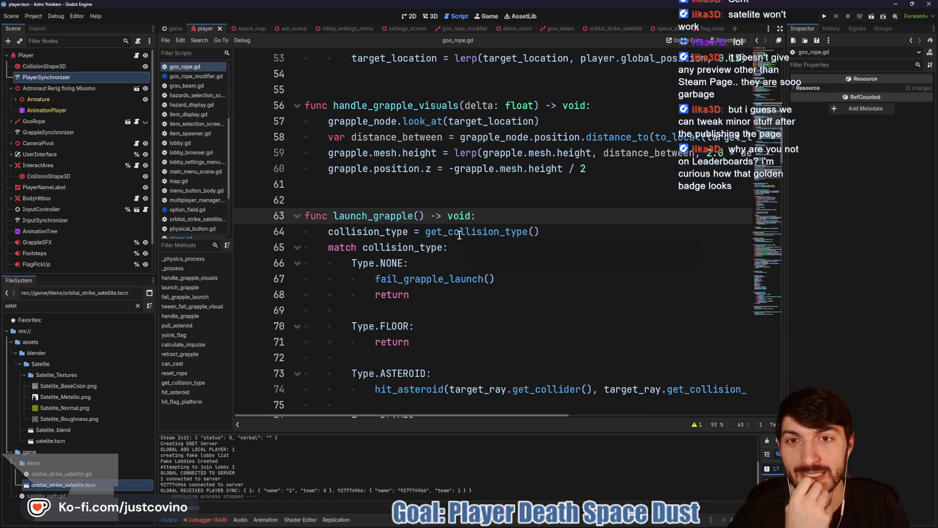
{"action": "scroll", "coordinate": [459, 235], "scroll_direction": "up", "scroll_amount": 2}
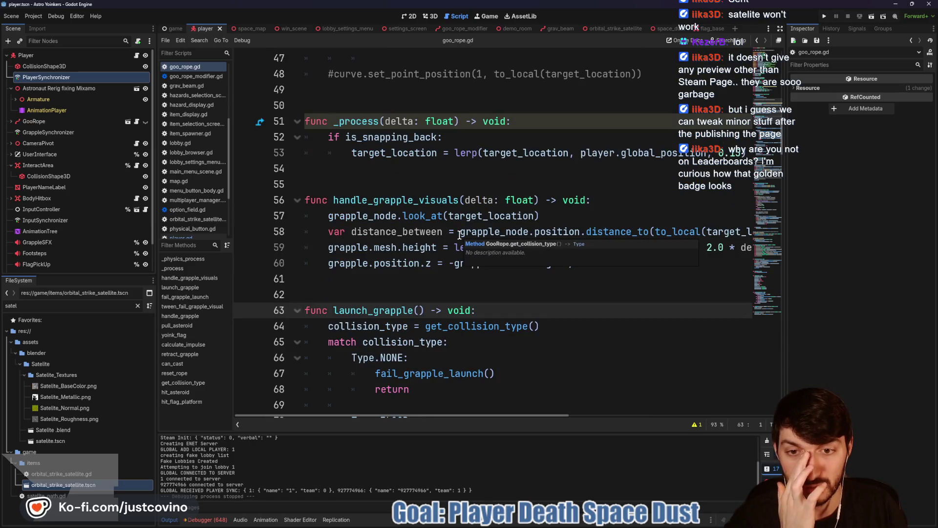
{"action": "scroll", "coordinate": [461, 236], "scroll_direction": "up", "scroll_amount": 3}
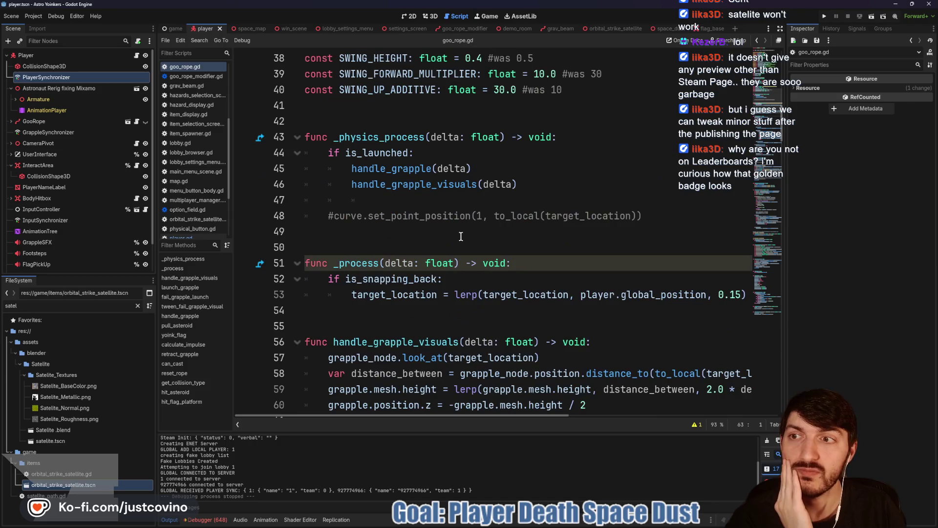
{"action": "scroll", "coordinate": [461, 236], "scroll_direction": "down", "scroll_amount": 10}
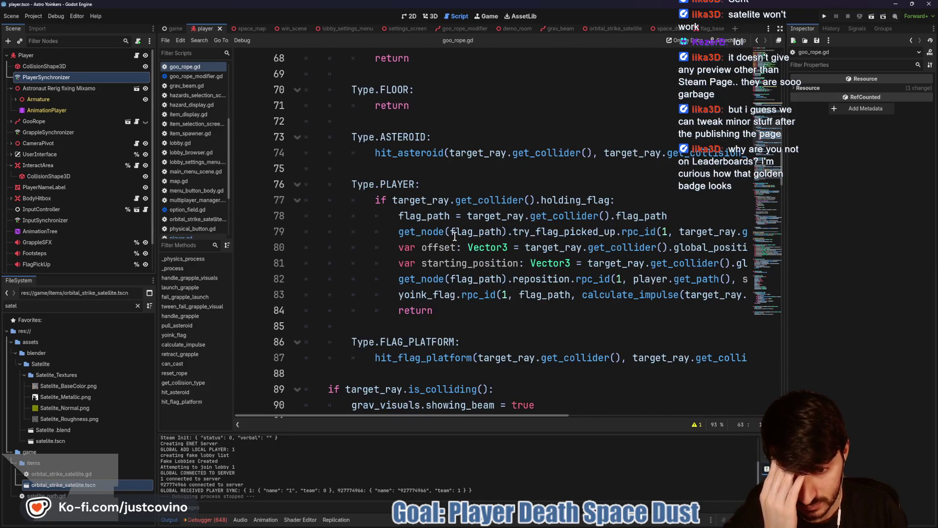
{"action": "scroll", "coordinate": [454, 236], "scroll_direction": "down", "scroll_amount": 4}
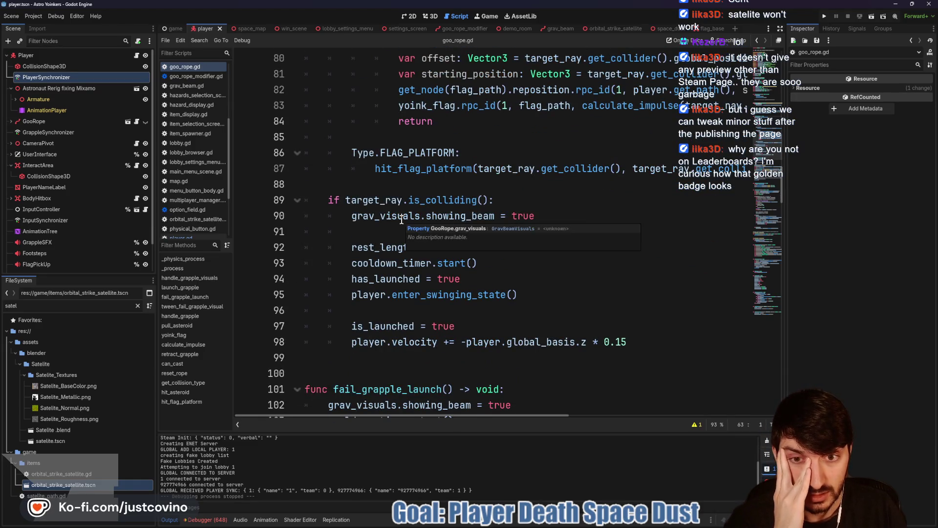
{"action": "scroll", "coordinate": [391, 221], "scroll_direction": "down", "scroll_amount": 4}
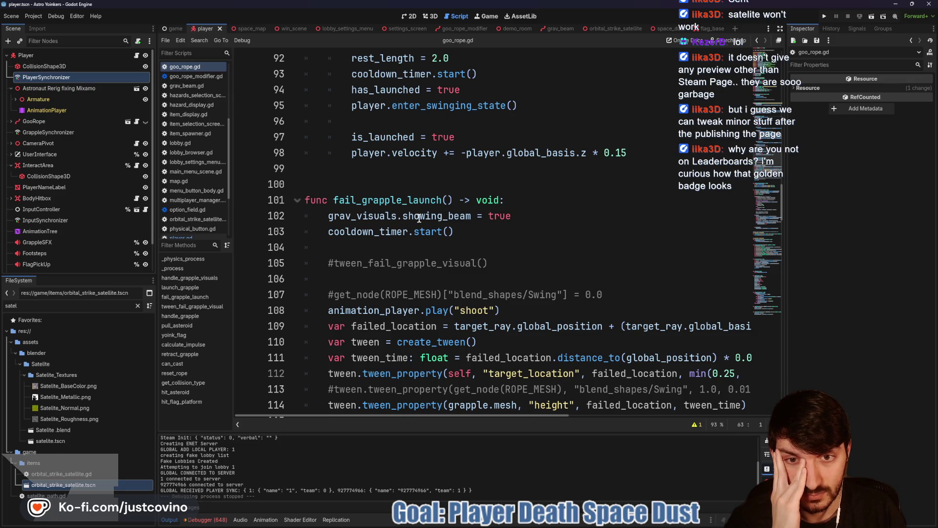
{"action": "mouse_move", "coordinate": [427, 217]}
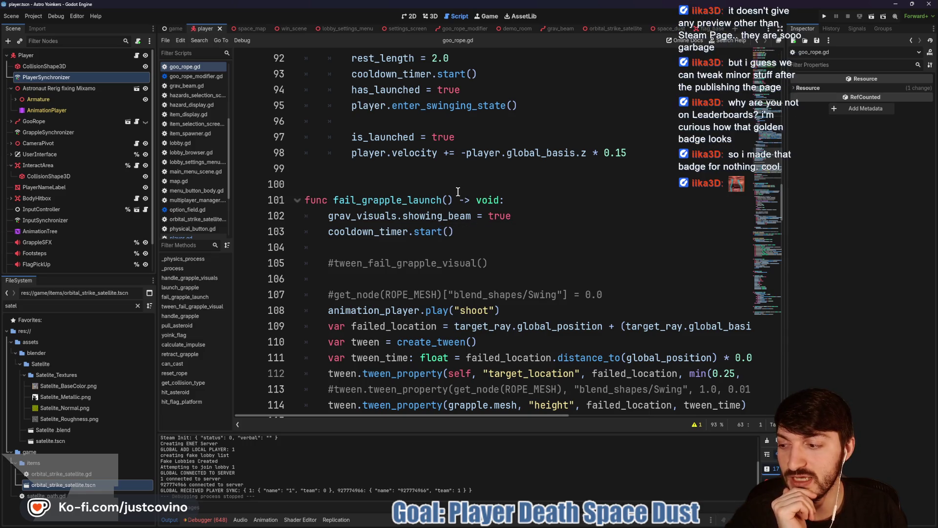
{"action": "scroll", "coordinate": [463, 217], "scroll_direction": "up", "scroll_amount": 3}
{"action": "left_click", "coordinate": [406, 268]}
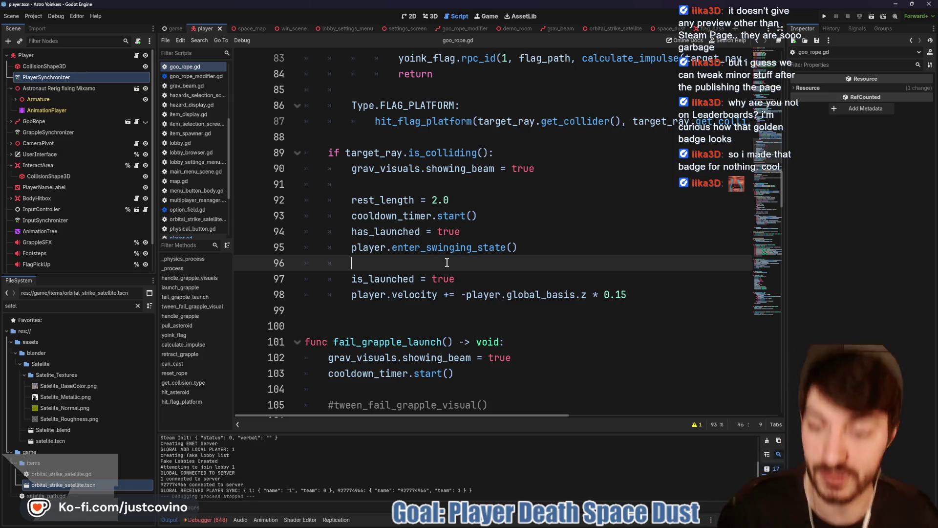
{"action": "scroll", "coordinate": [447, 263], "scroll_direction": "up", "scroll_amount": 2}
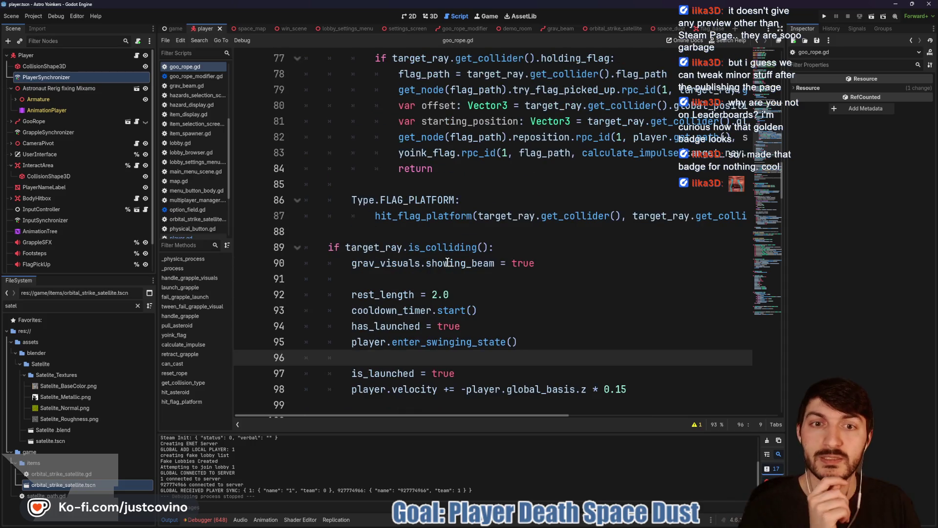
{"action": "left_click", "coordinate": [418, 234]}
{"action": "scroll", "coordinate": [419, 234], "scroll_direction": "up", "scroll_amount": 2}
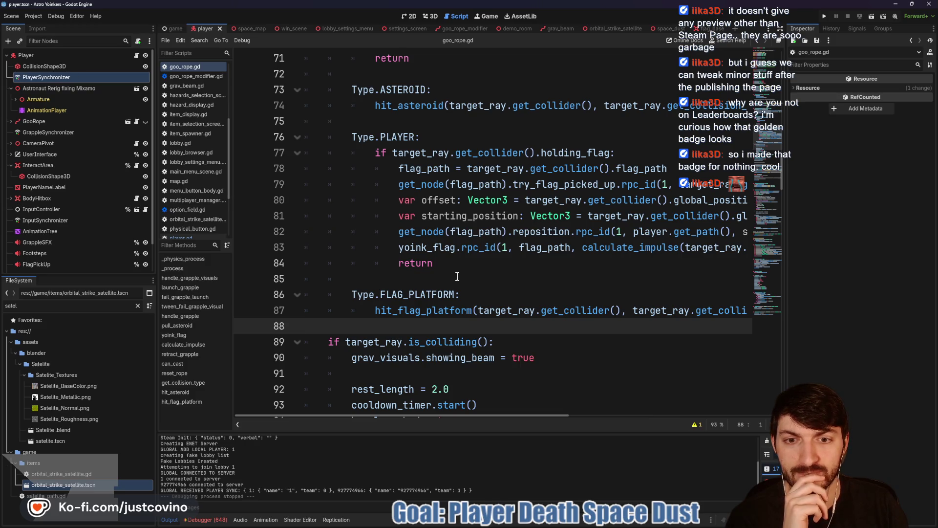
{"action": "scroll", "coordinate": [457, 277], "scroll_direction": "down", "scroll_amount": 1}
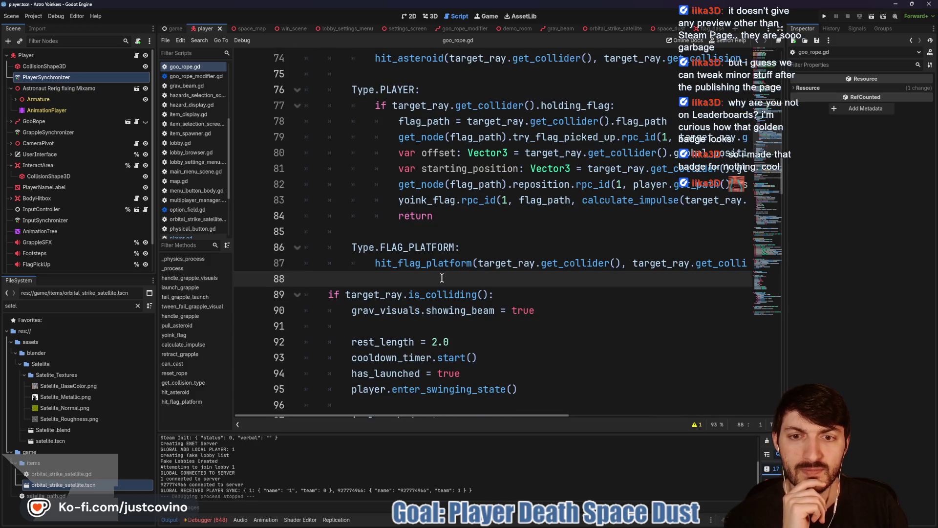
{"action": "scroll", "coordinate": [441, 277], "scroll_direction": "up", "scroll_amount": 4}
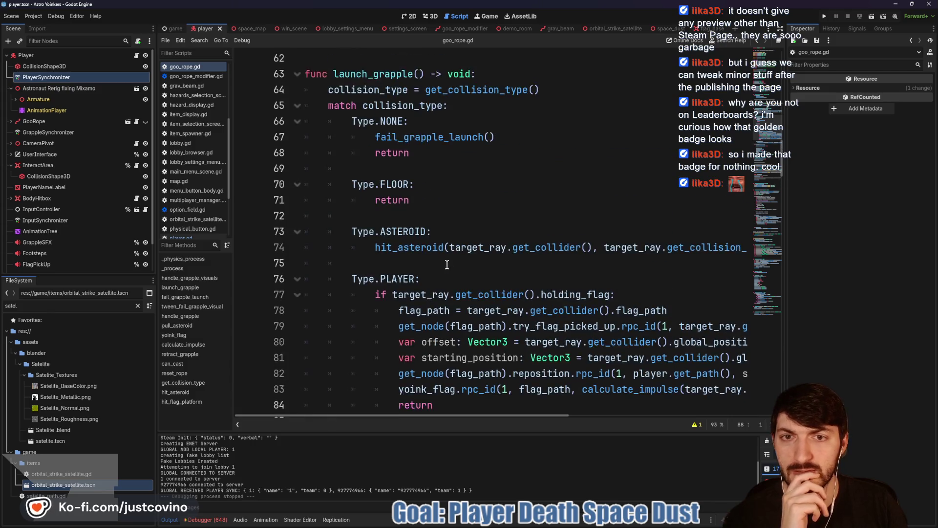
{"action": "scroll", "coordinate": [447, 265], "scroll_direction": "up", "scroll_amount": 1}
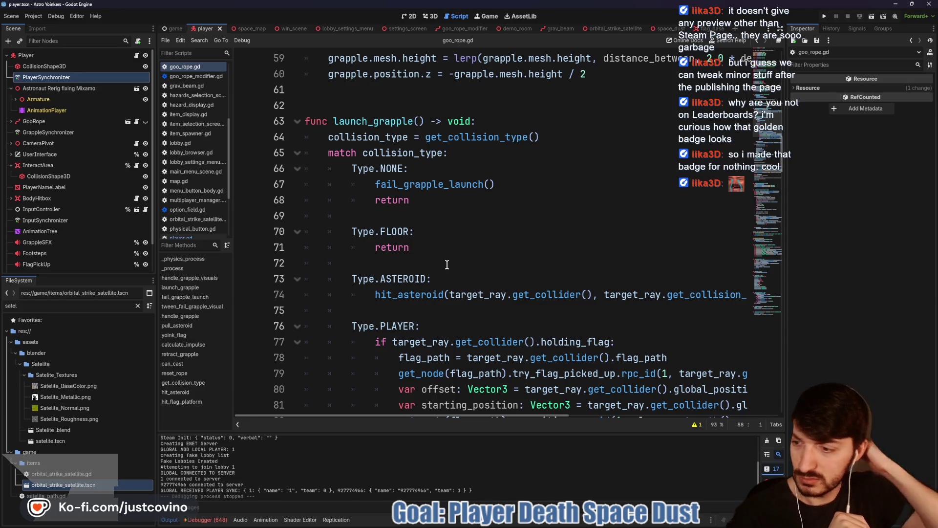
{"action": "scroll", "coordinate": [440, 253], "scroll_direction": "up", "scroll_amount": 1}
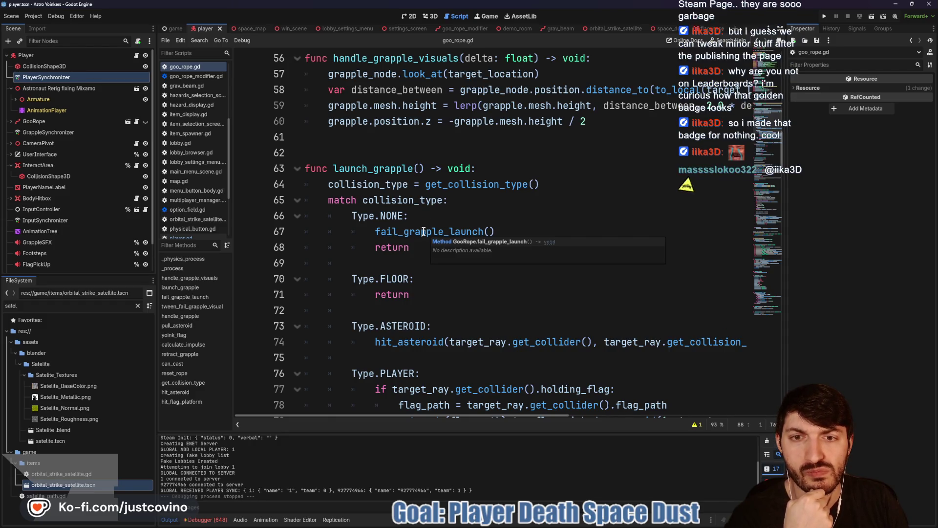
{"action": "scroll", "coordinate": [423, 231], "scroll_direction": "down", "scroll_amount": 2}
{"action": "scroll", "coordinate": [425, 203], "scroll_direction": "up", "scroll_amount": 2}
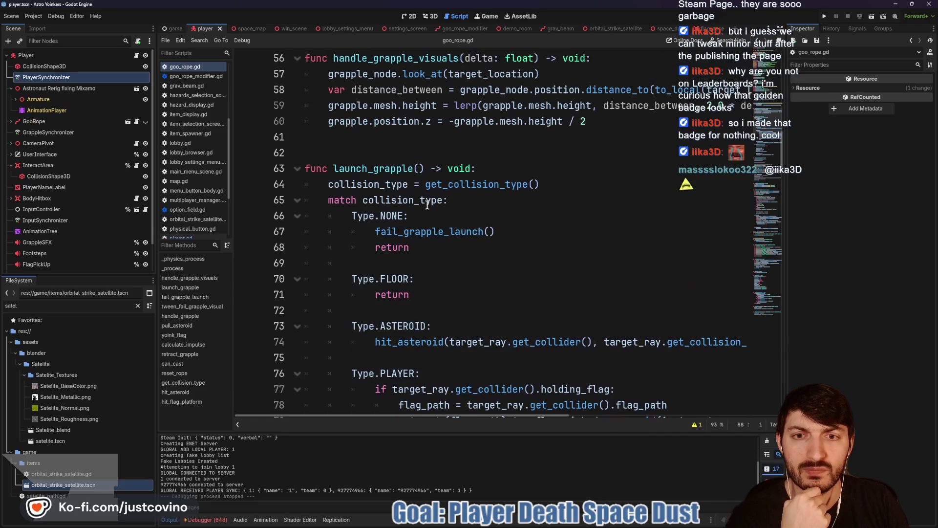
{"action": "left_click", "coordinate": [561, 185]}
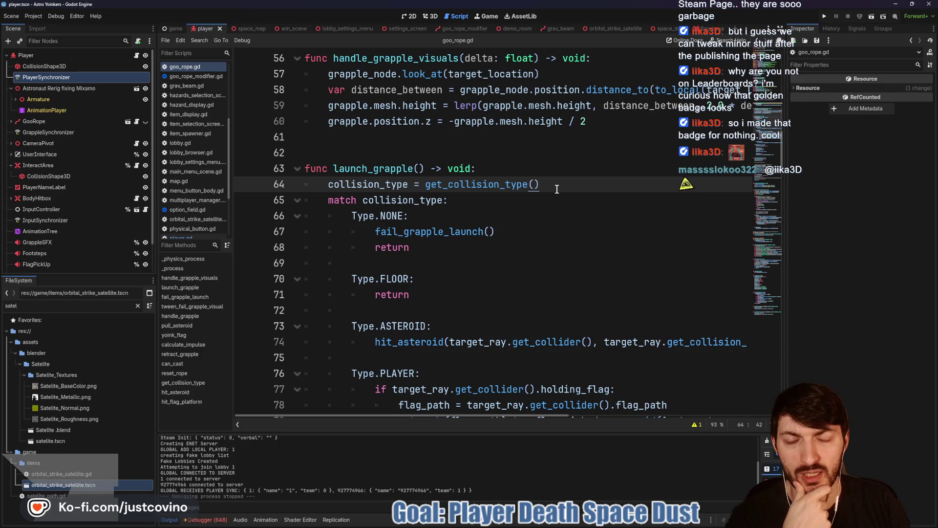
{"action": "scroll", "coordinate": [554, 188], "scroll_direction": "up", "scroll_amount": 7}
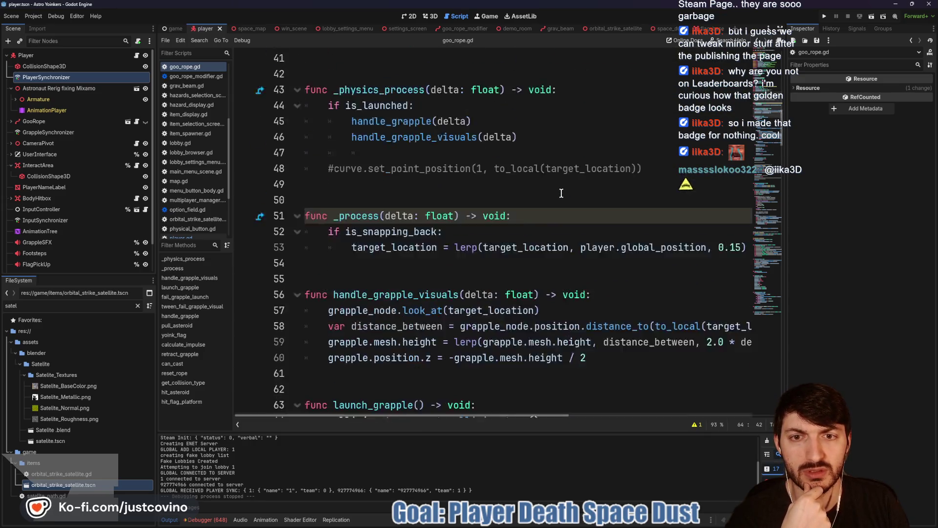
{"action": "scroll", "coordinate": [560, 193], "scroll_direction": "down", "scroll_amount": 1}
{"action": "scroll", "coordinate": [560, 193], "scroll_direction": "down", "scroll_amount": 3}
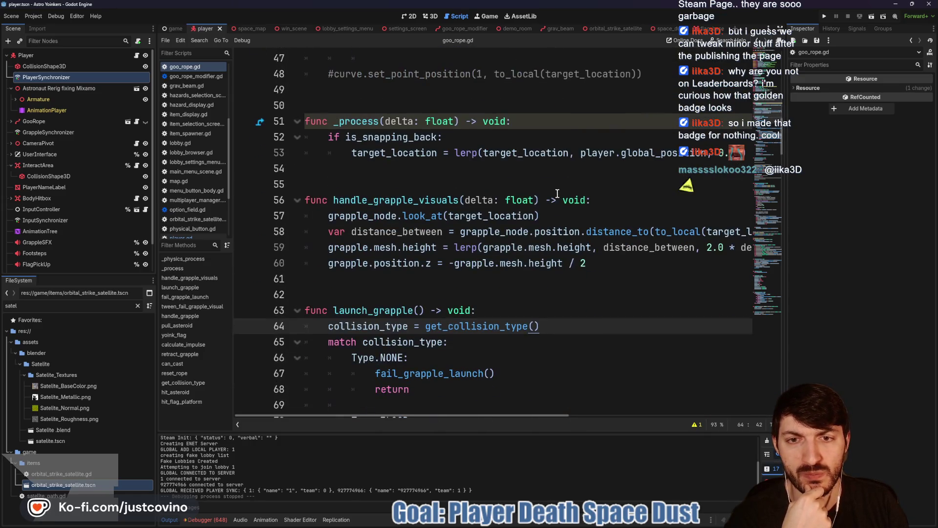
{"action": "scroll", "coordinate": [555, 193], "scroll_direction": "down", "scroll_amount": 4}
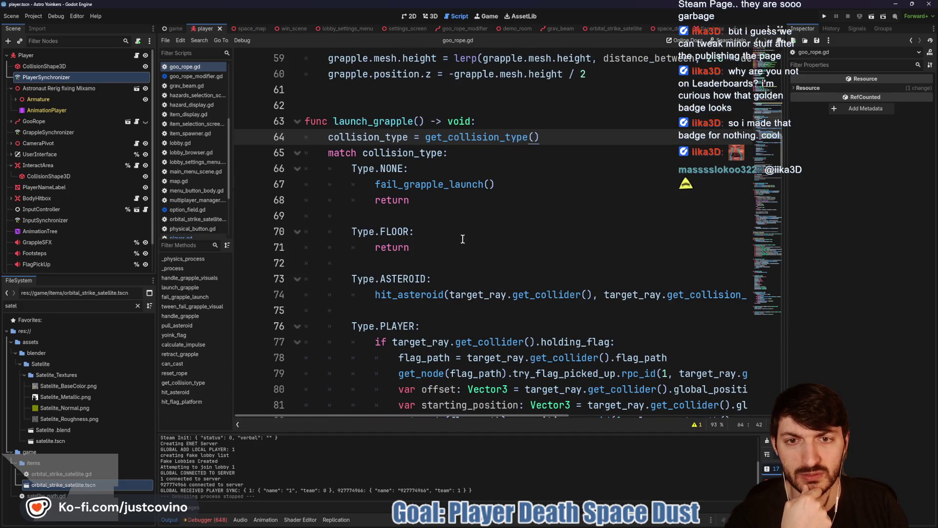
{"action": "scroll", "coordinate": [453, 187], "scroll_direction": "down", "scroll_amount": 6}
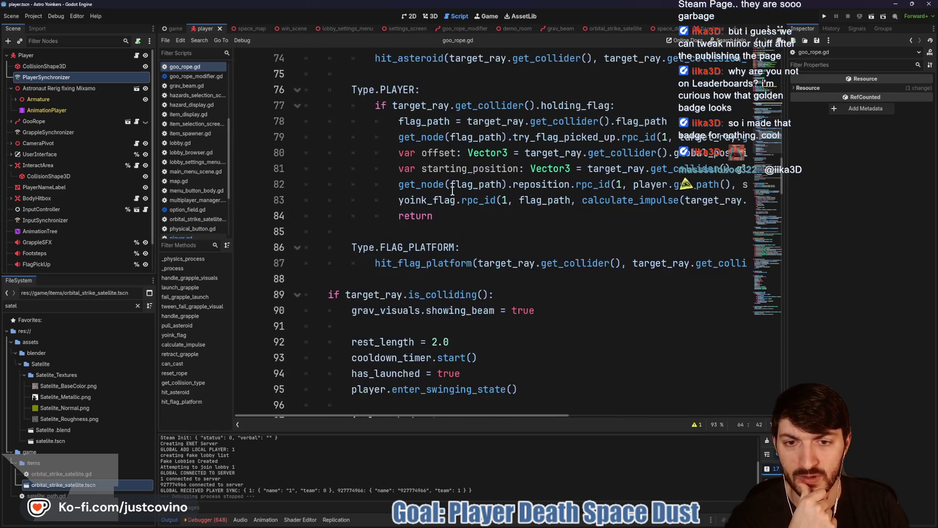
{"action": "left_click", "coordinate": [515, 247]}
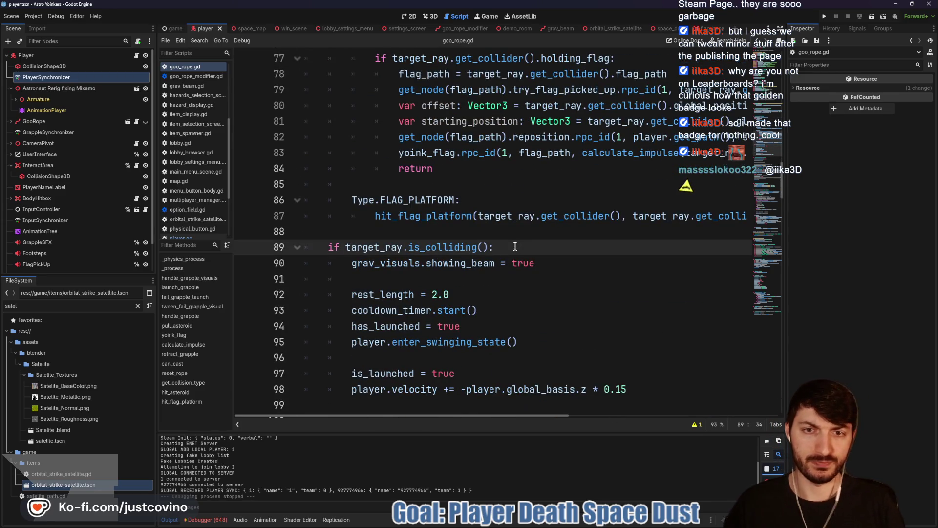
Step: Add a show() call directly under 'if target_ray.is_colliding():' and review the script
{"action": "key", "text": "Return"}
{"action": "type", "text": "show"}
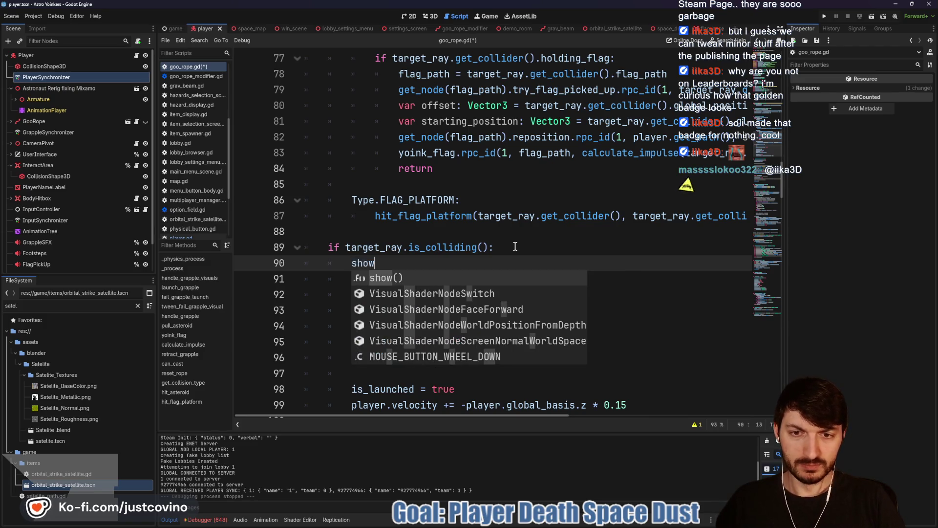
{"action": "key", "text": "Return"}
{"action": "scroll", "coordinate": [535, 296], "scroll_direction": "down", "scroll_amount": 5}
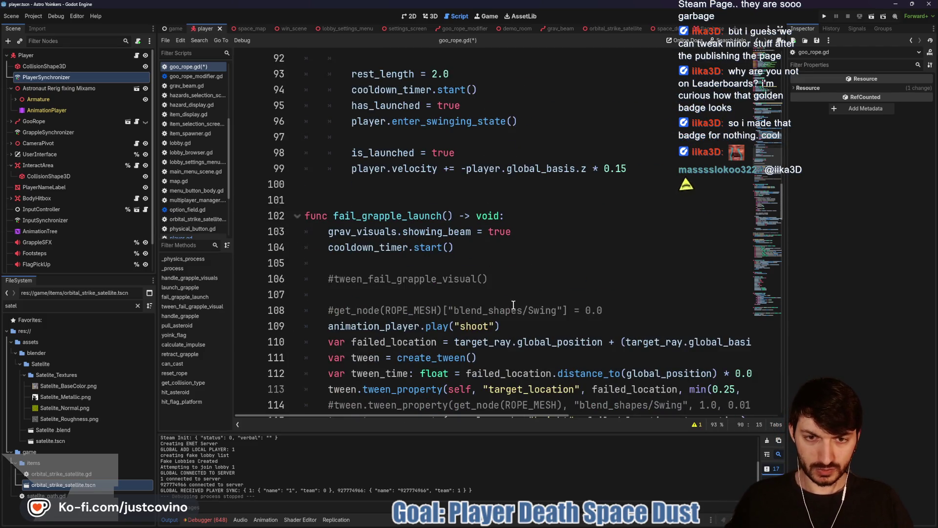
{"action": "scroll", "coordinate": [513, 304], "scroll_direction": "down", "scroll_amount": 2}
{"action": "scroll", "coordinate": [510, 302], "scroll_direction": "down", "scroll_amount": 8}
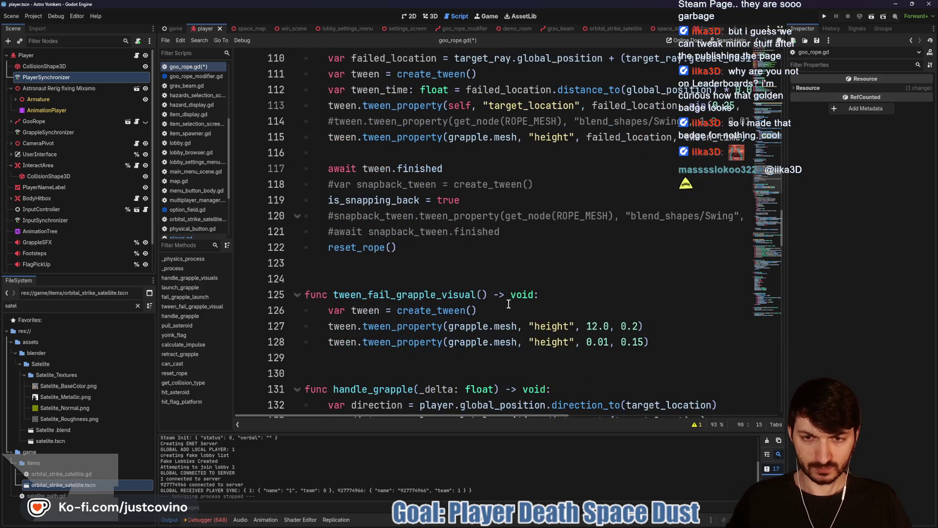
{"action": "scroll", "coordinate": [495, 299], "scroll_direction": "down", "scroll_amount": 9}
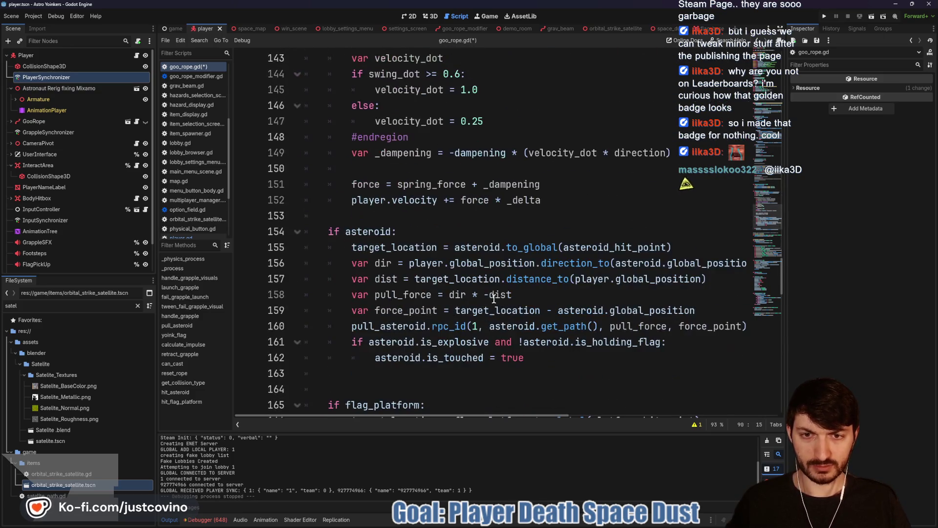
{"action": "scroll", "coordinate": [476, 298], "scroll_direction": "down", "scroll_amount": 3}
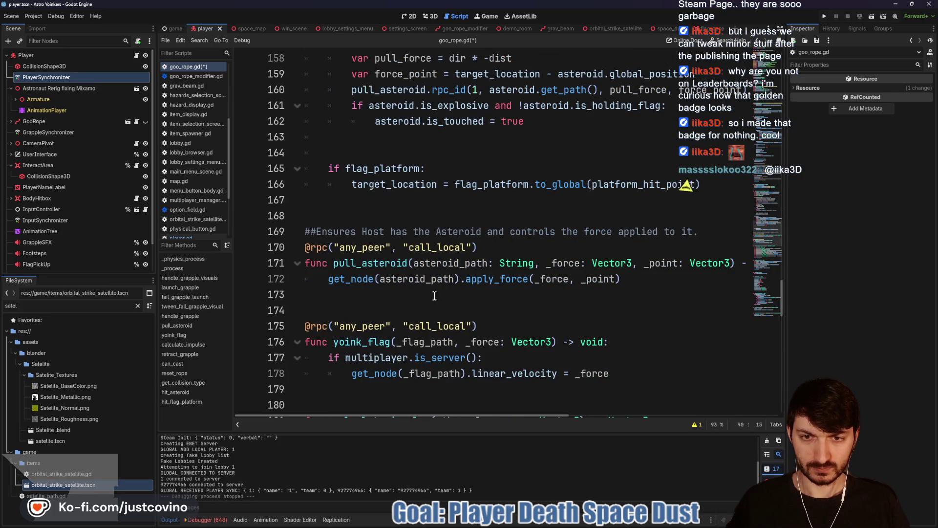
{"action": "scroll", "coordinate": [341, 269], "scroll_direction": "down", "scroll_amount": 9}
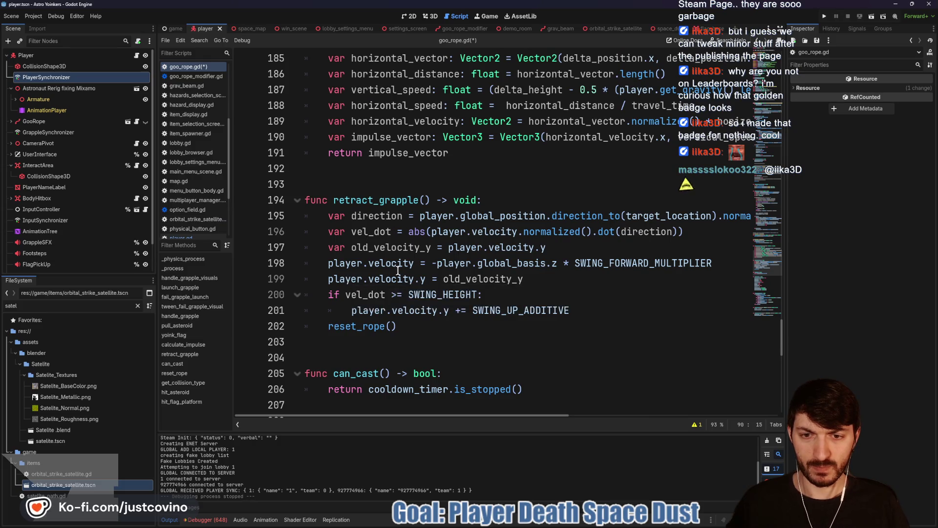
{"action": "scroll", "coordinate": [389, 270], "scroll_direction": "down", "scroll_amount": 4}
{"action": "scroll", "coordinate": [419, 195], "scroll_direction": "down", "scroll_amount": 2}
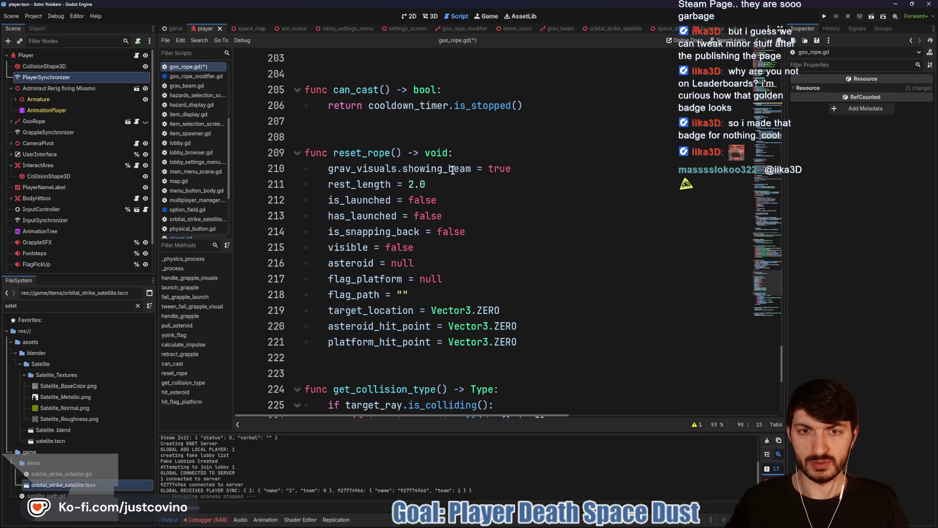
{"action": "mouse_move", "coordinate": [438, 171]}
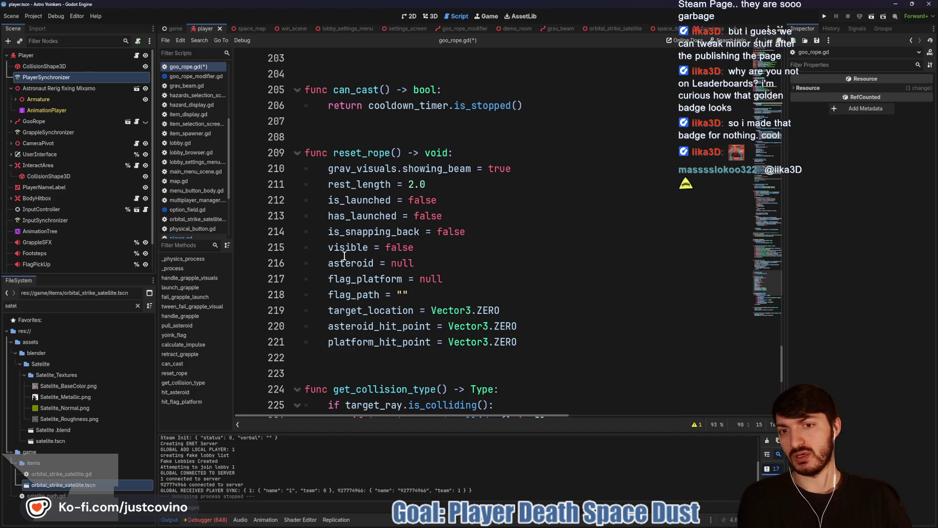
{"action": "mouse_move", "coordinate": [344, 245]}
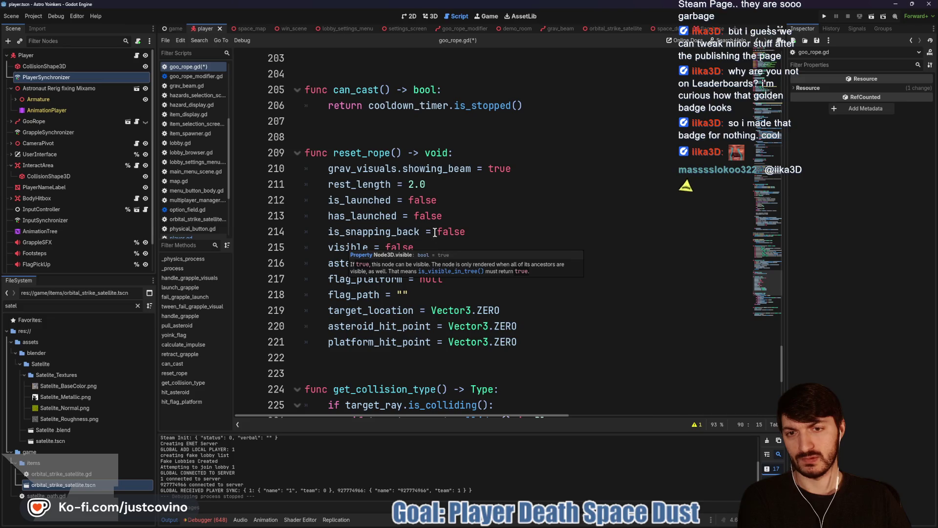
{"action": "scroll", "coordinate": [426, 254], "scroll_direction": "up", "scroll_amount": 6}
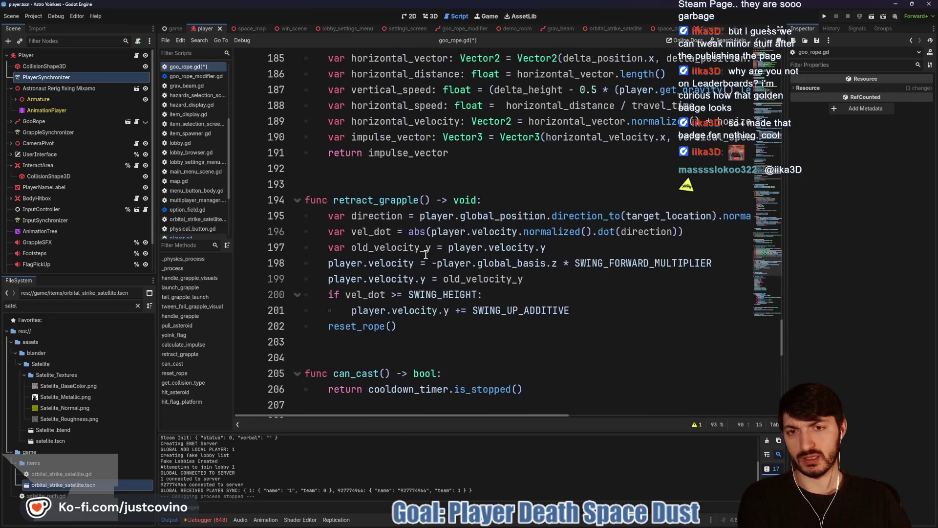
{"action": "scroll", "coordinate": [425, 254], "scroll_direction": "up", "scroll_amount": 20}
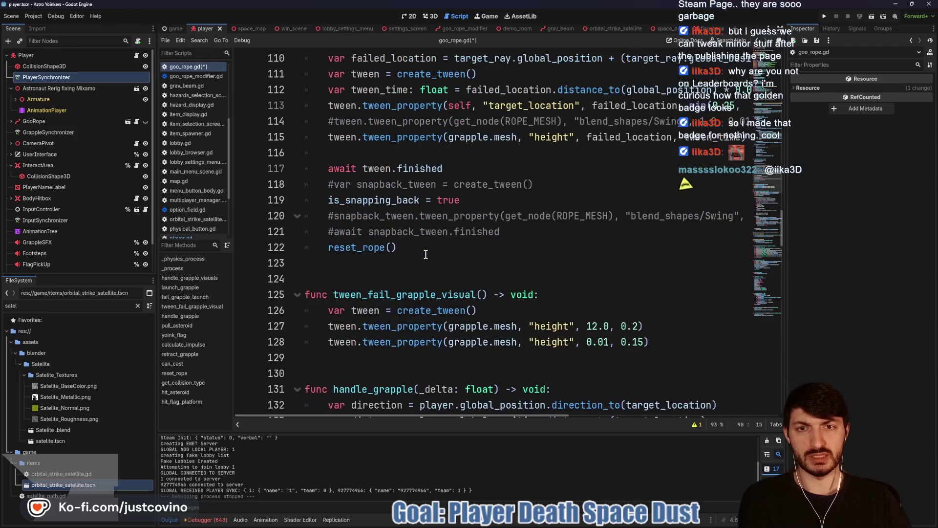
{"action": "scroll", "coordinate": [426, 254], "scroll_direction": "up", "scroll_amount": 10}
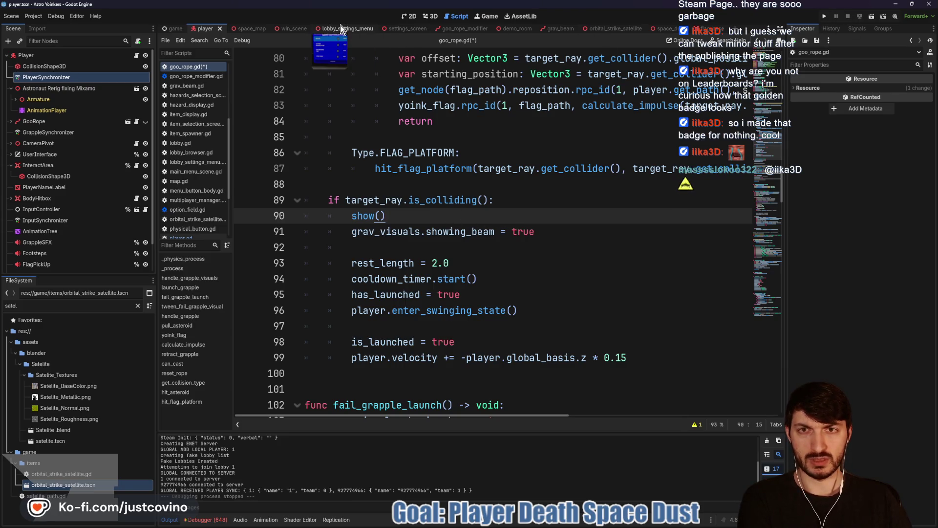
Step: Run the game and fire the green grapple beam at the asteroid several times
{"action": "left_click", "coordinate": [515, 29]}
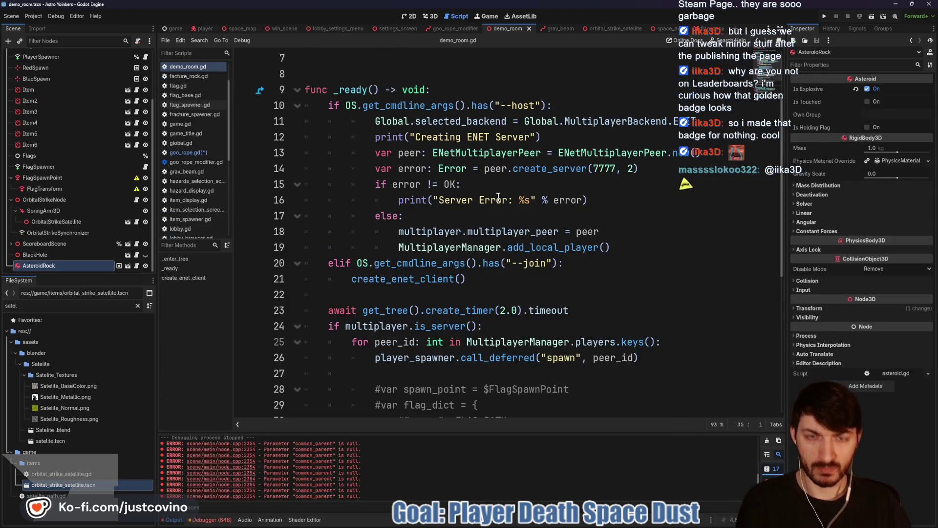
{"action": "key", "text": "F5"}
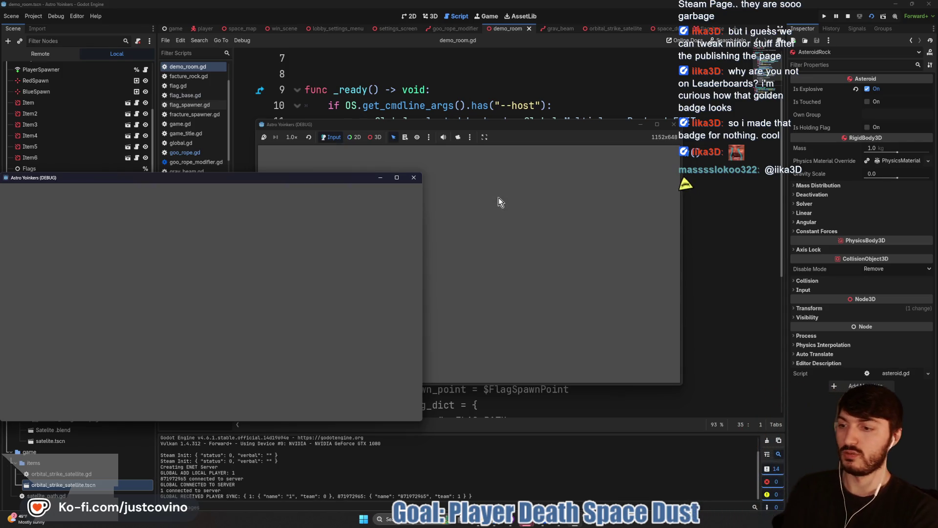
{"action": "mouse_move", "coordinate": [211, 301]}
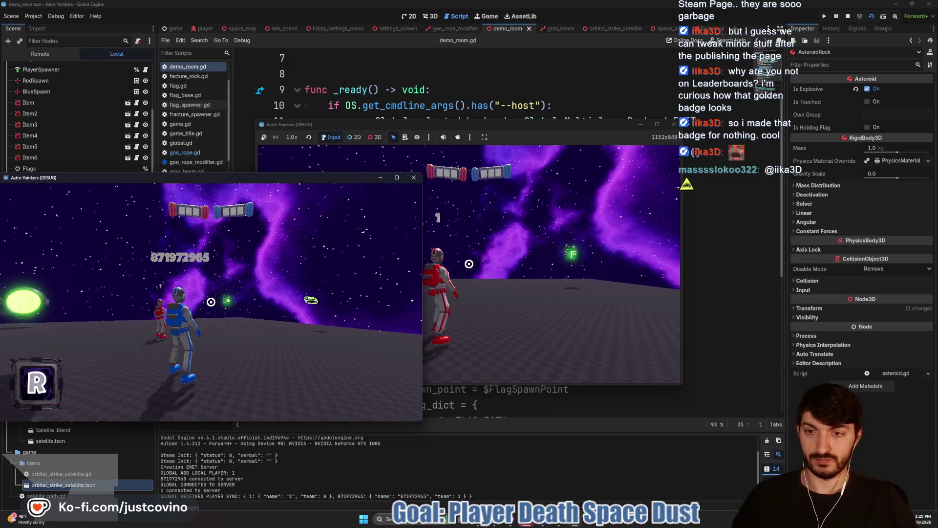
{"action": "left_click", "coordinate": [211, 302]}
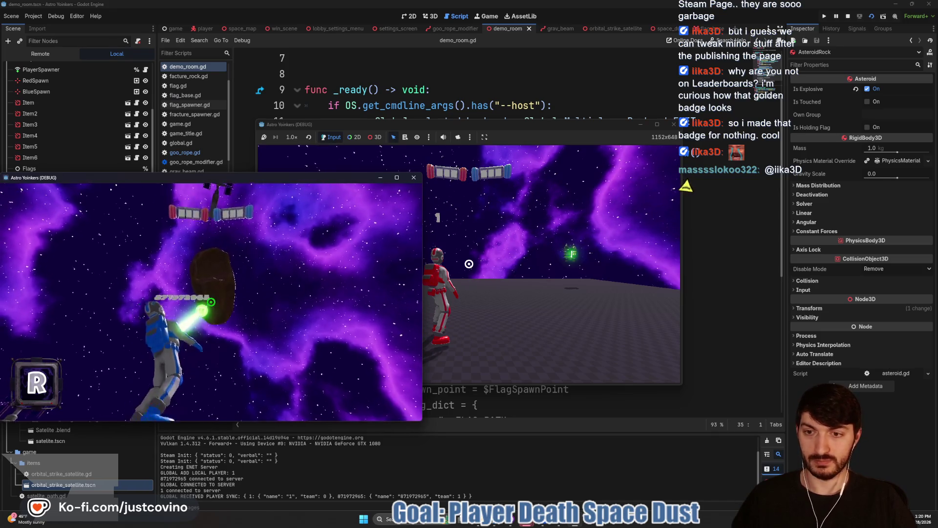
{"action": "left_click", "coordinate": [211, 301]}
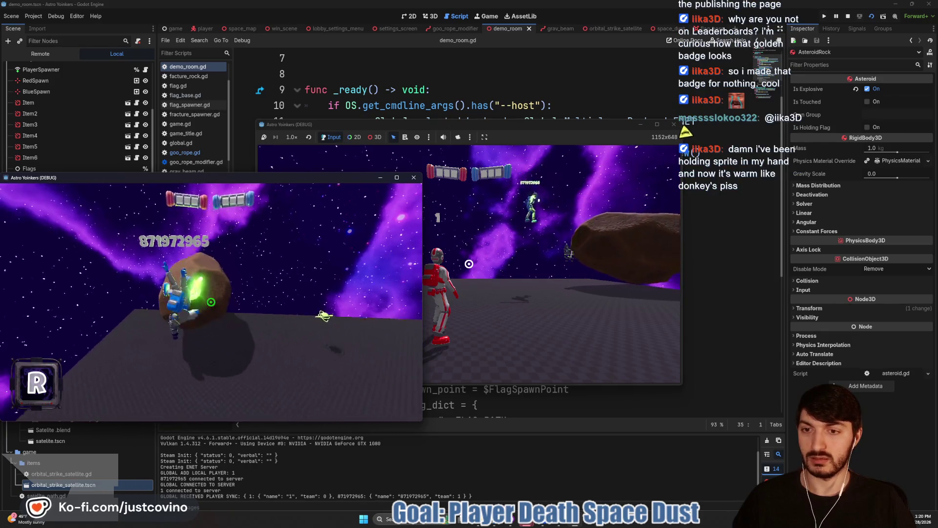
{"action": "left_click", "coordinate": [210, 302]}
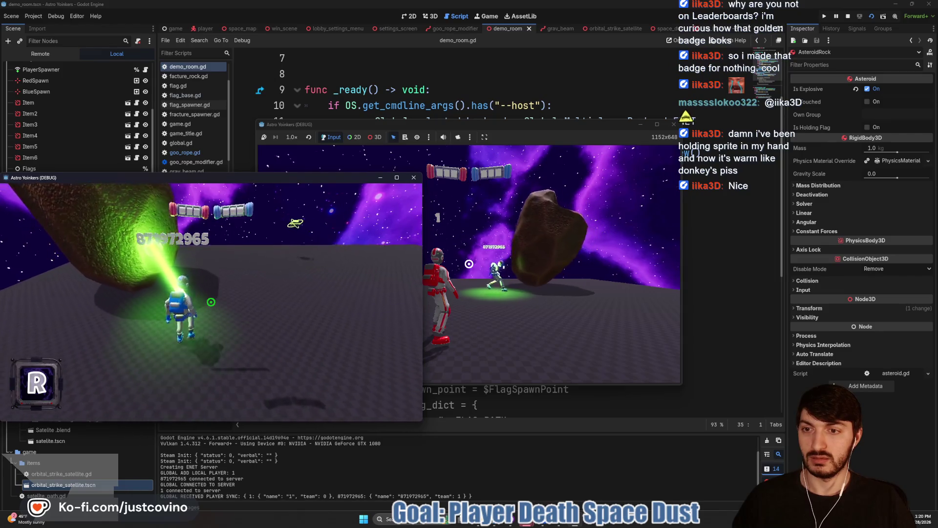
{"action": "left_click", "coordinate": [211, 302]}
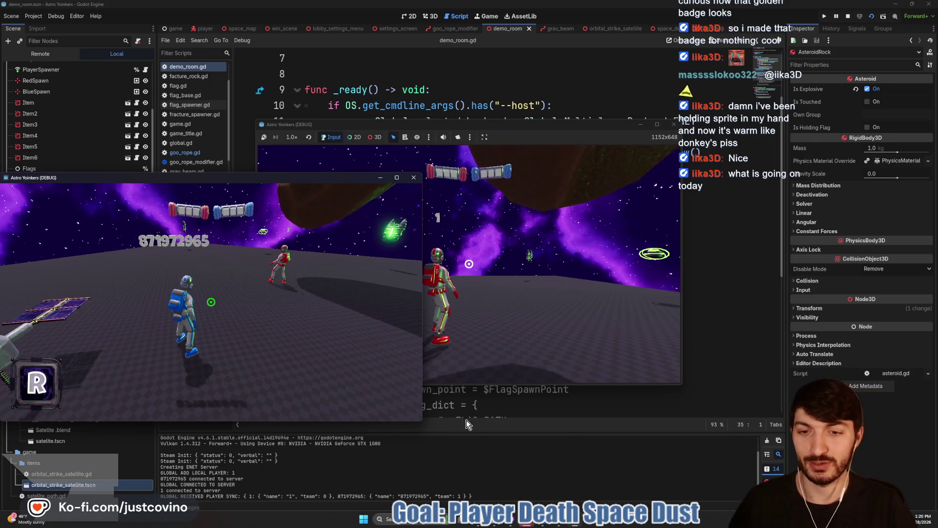
Step: Stop the game and return to the goo_rope_modifier scene
{"action": "key", "text": "F8"}
{"action": "scroll", "coordinate": [507, 125], "scroll_direction": "up", "scroll_amount": 2}
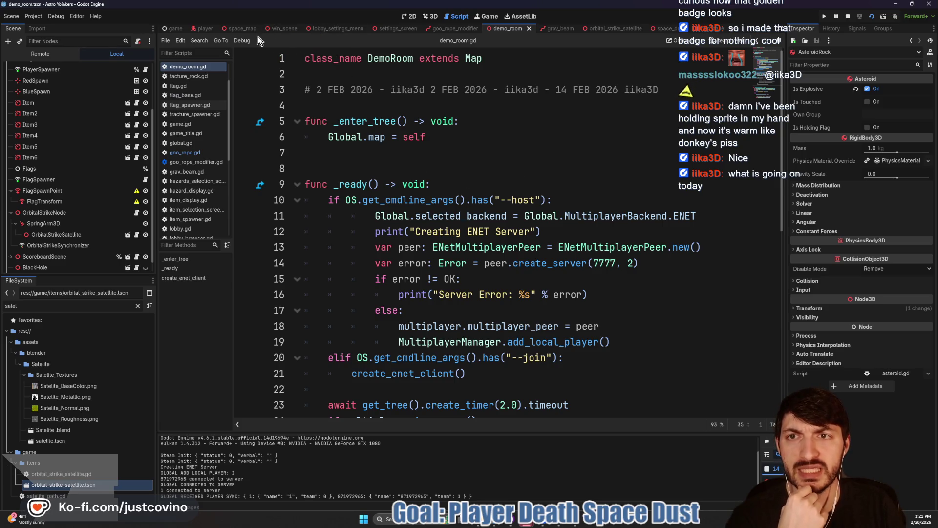
{"action": "left_click", "coordinate": [450, 29]}
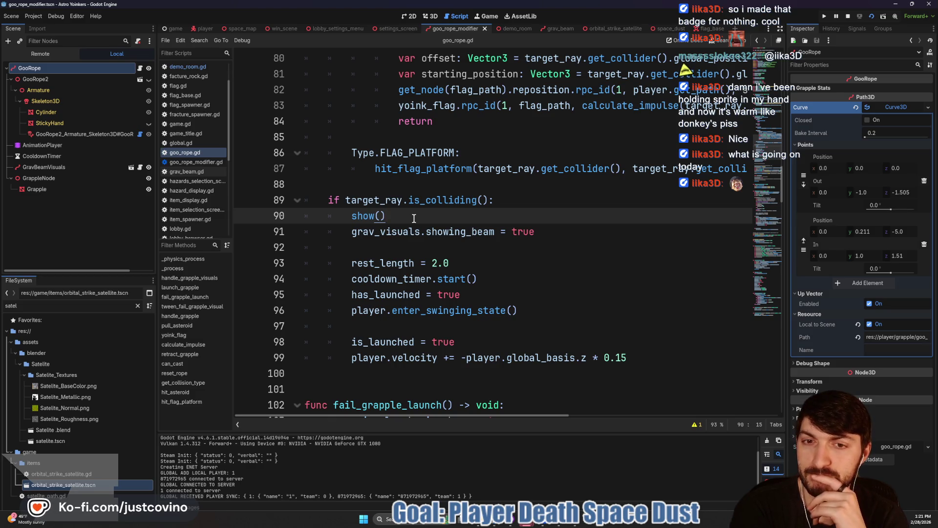
{"action": "scroll", "coordinate": [443, 234], "scroll_direction": "up", "scroll_amount": 3}
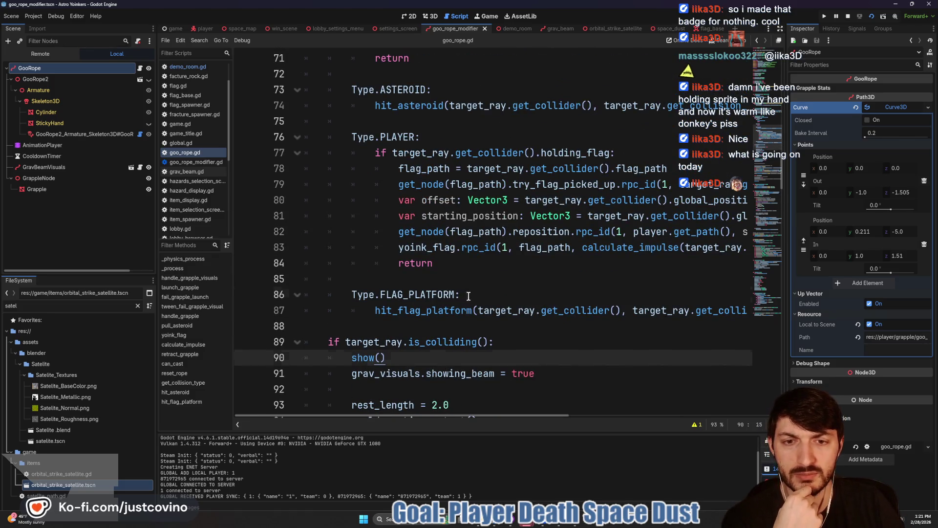
{"action": "left_click", "coordinate": [463, 295]}
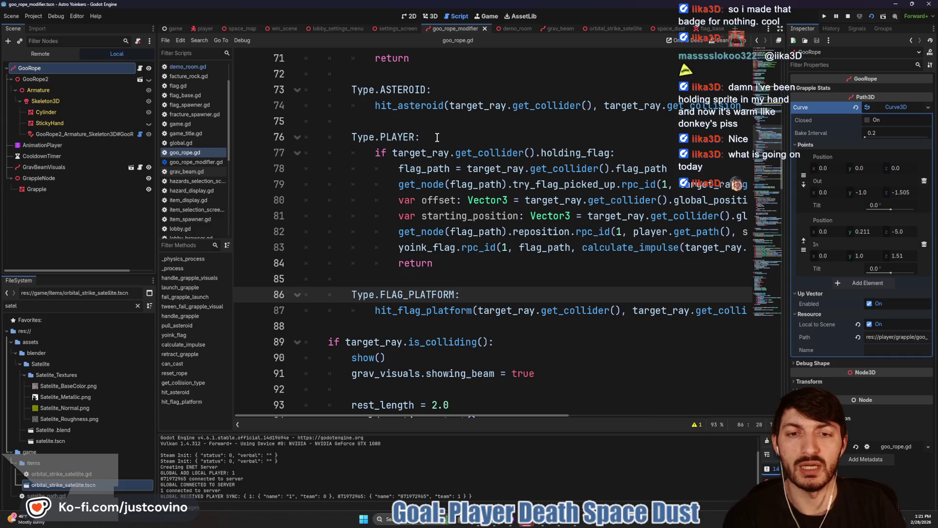
Step: Add show() calls to the FLAG_PLATFORM and PLAYER cases, leaving the ASTEROID case unchanged
{"action": "key", "text": "Return"}
{"action": "type", "text": "show()"}
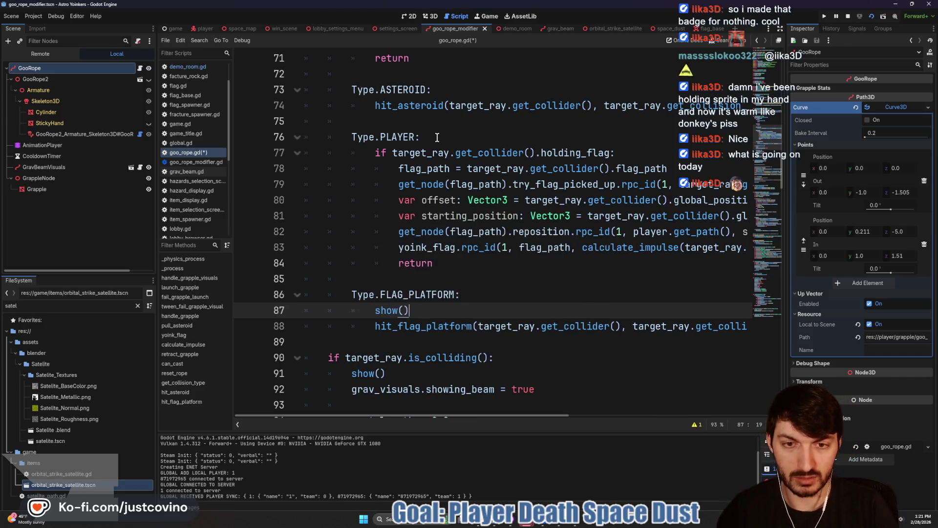
{"action": "left_click", "coordinate": [437, 138]}
{"action": "key", "text": "Return"}
{"action": "type", "text": "show()"}
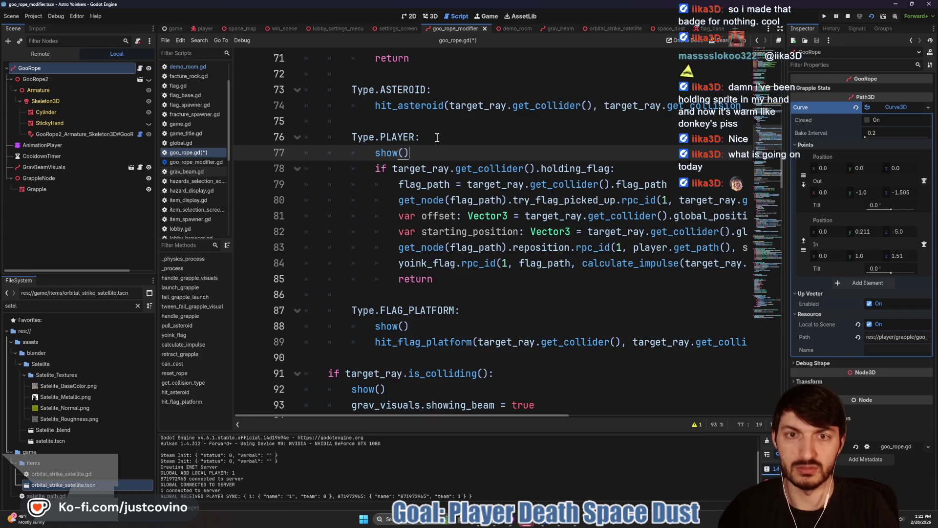
{"action": "scroll", "coordinate": [438, 146], "scroll_direction": "up", "scroll_amount": 3}
{"action": "left_click", "coordinate": [443, 229]}
{"action": "key", "text": "Return"}
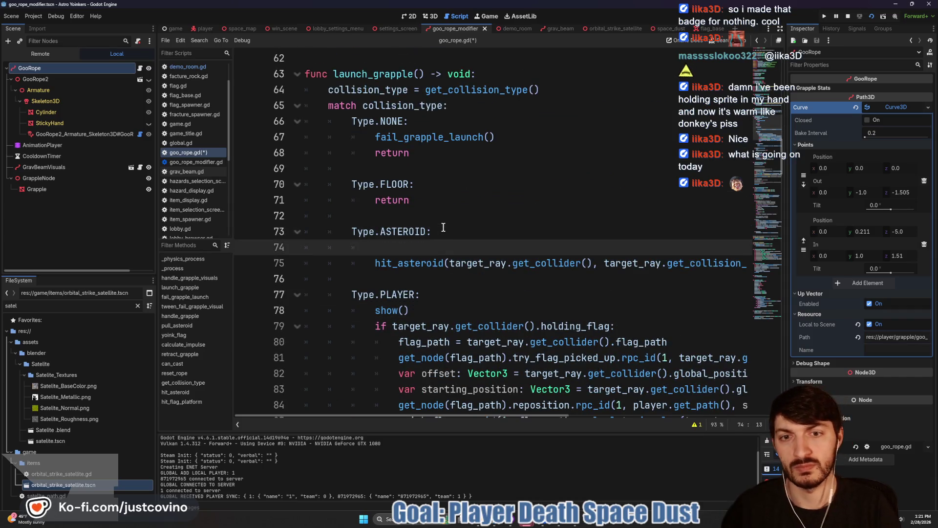
{"action": "type", "text": "show()"}
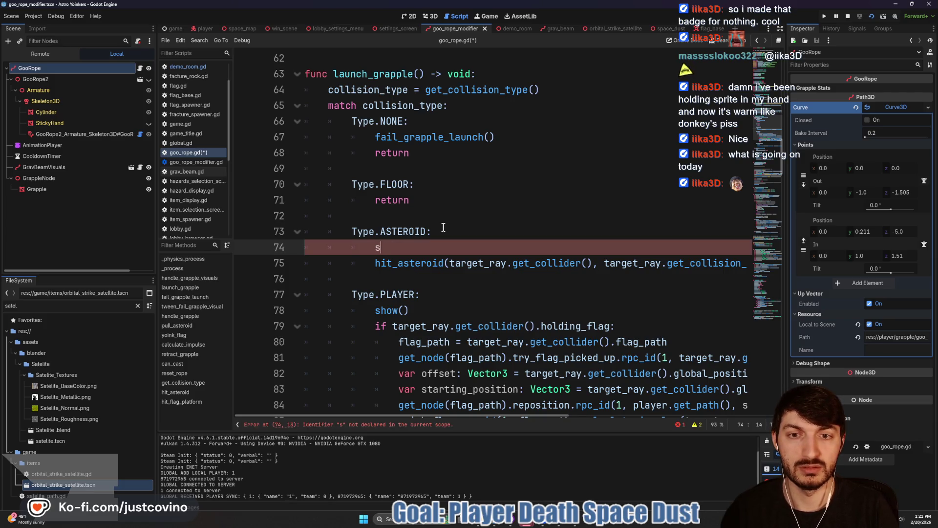
{"action": "key", "text": "BackSpace"}
{"action": "key", "text": "BackSpace"}
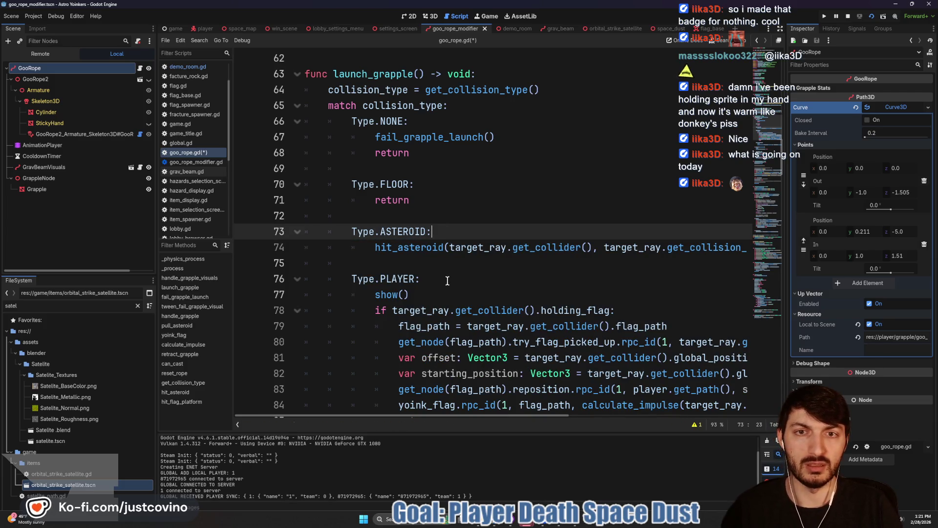
Step: Insert show() at the start of fail_grapple_launch() and save the grapple script
{"action": "left_click", "coordinate": [428, 139], "text": "ctrl"}
{"action": "key", "text": "Return"}
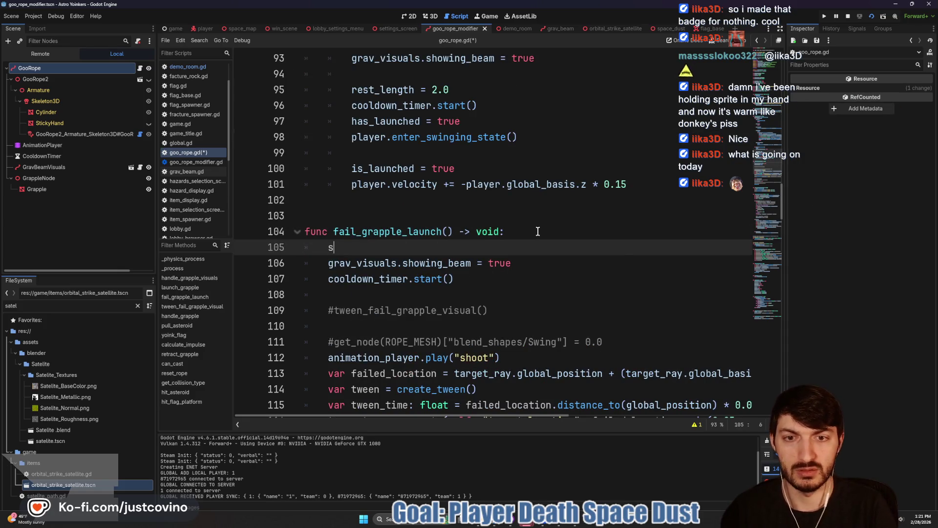
{"action": "type", "text": "show"}
{"action": "key", "text": "Return"}
{"action": "key", "text": "ctrl+s"}
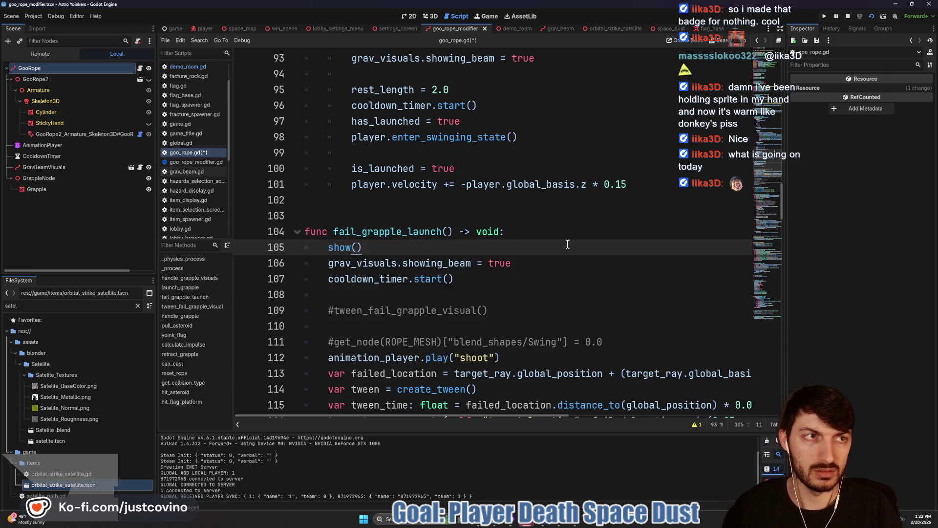
{"action": "left_click", "coordinate": [484, 20]}
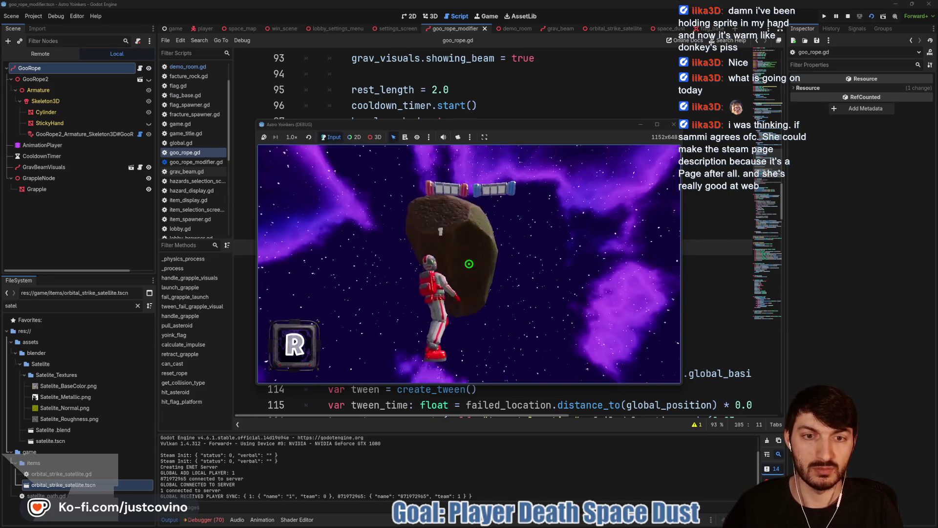
Step: Close the running game and return to goo_rope.gd, just after the cooldown timer start
{"action": "key", "text": "F8"}
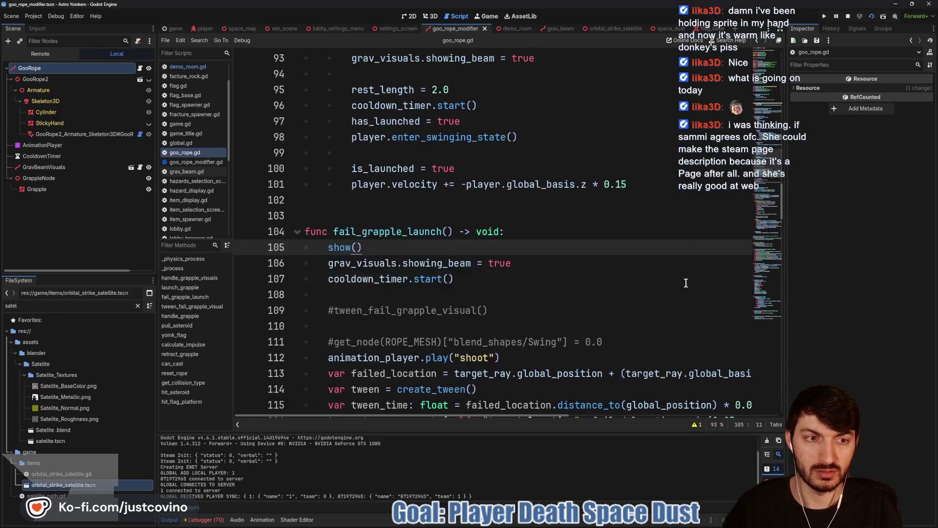
{"action": "left_click", "coordinate": [578, 278]}
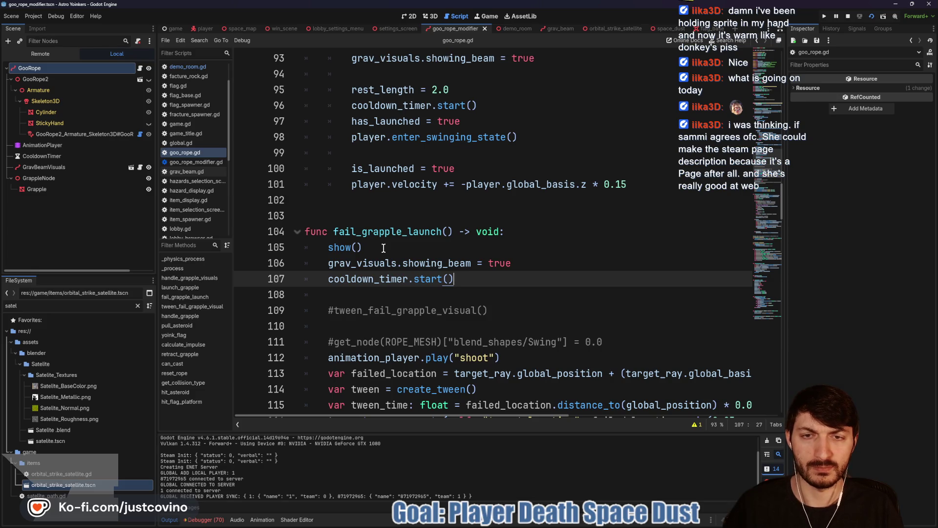
{"action": "scroll", "coordinate": [383, 247], "scroll_direction": "down", "scroll_amount": 2}
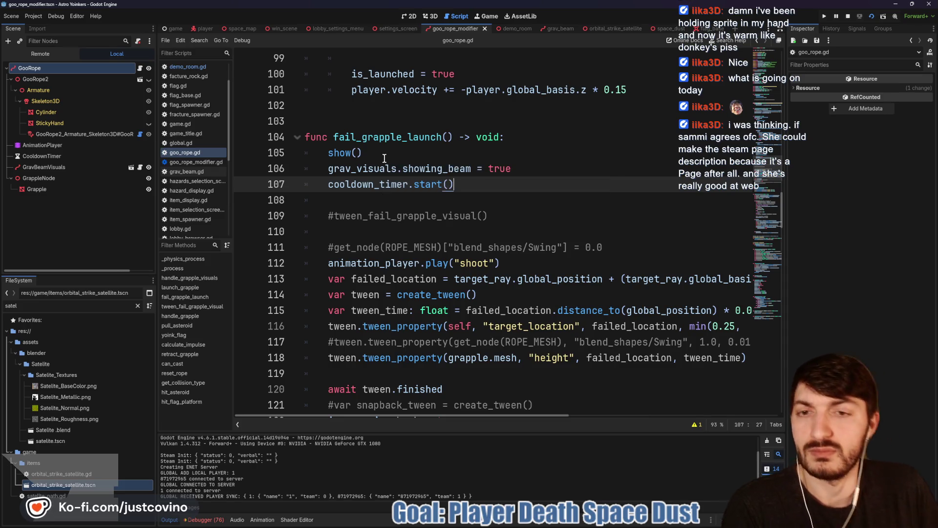
{"action": "left_click", "coordinate": [389, 203]}
{"action": "scroll", "coordinate": [379, 202], "scroll_direction": "down", "scroll_amount": 1}
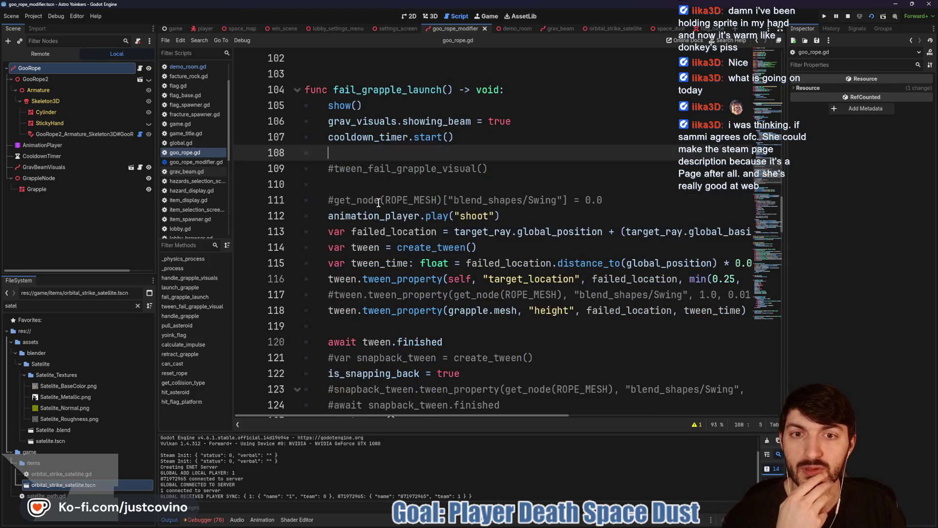
{"action": "left_click_drag", "start_coordinate": [489, 168], "coordinate": [265, 168]}
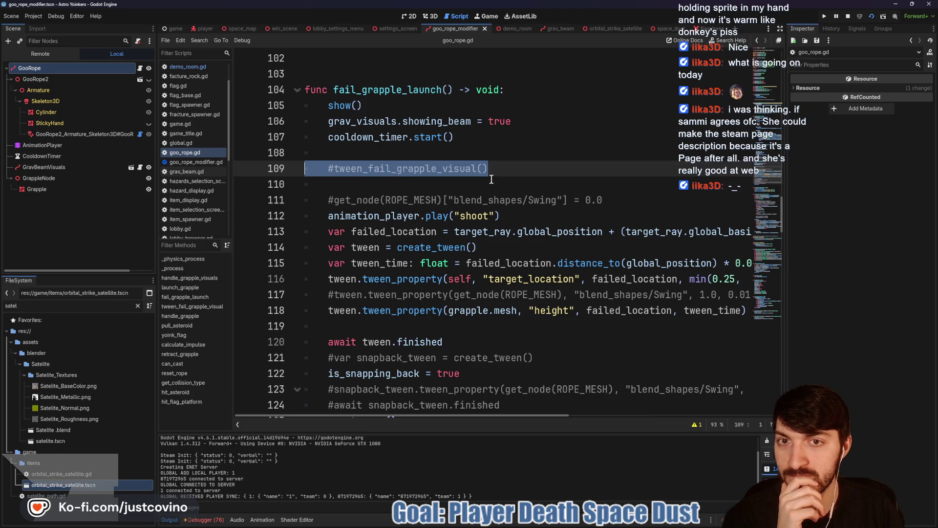
{"action": "scroll", "coordinate": [472, 195], "scroll_direction": "up", "scroll_amount": 3}
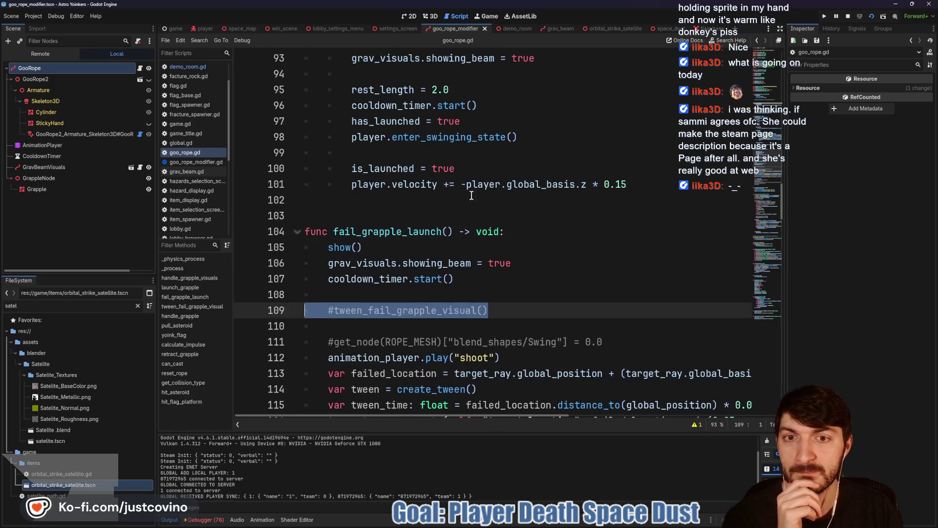
{"action": "scroll", "coordinate": [403, 213], "scroll_direction": "down", "scroll_amount": 4}
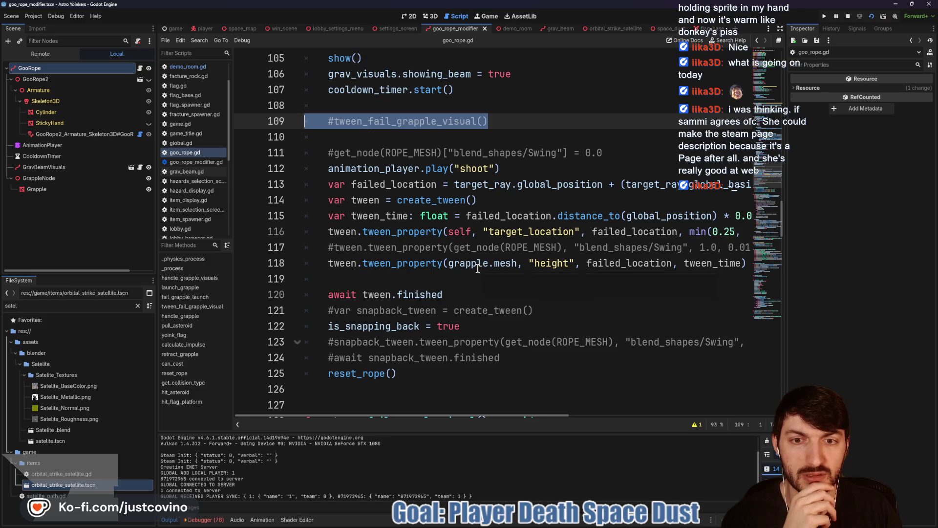
{"action": "scroll", "coordinate": [474, 266], "scroll_direction": "up", "scroll_amount": 4}
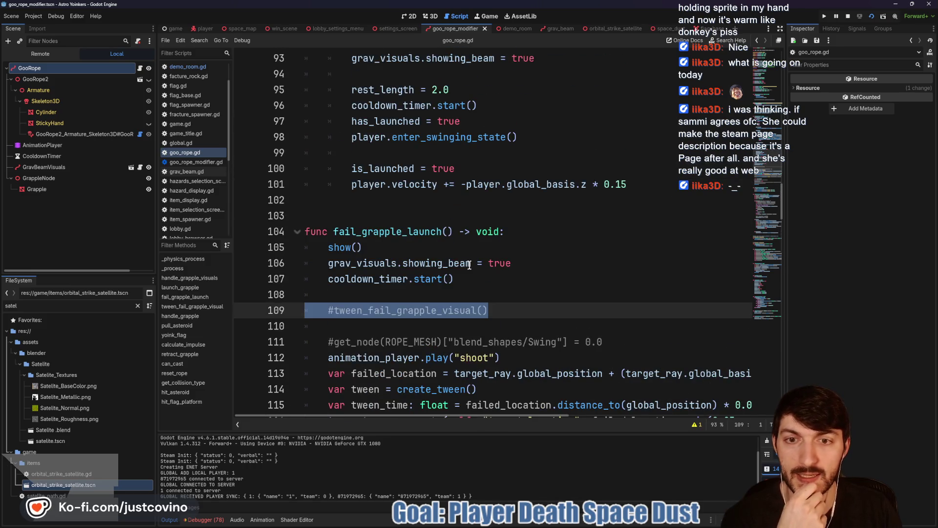
{"action": "scroll", "coordinate": [470, 265], "scroll_direction": "up", "scroll_amount": 9}
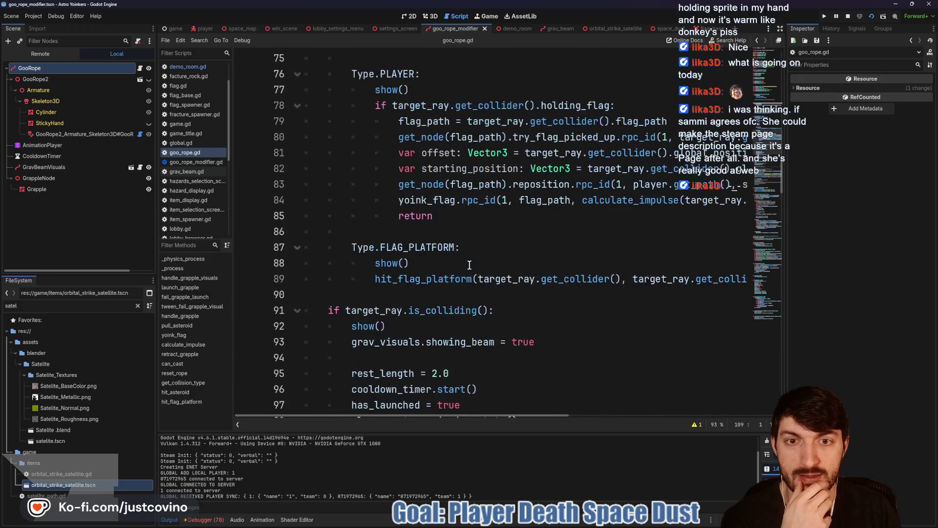
{"action": "scroll", "coordinate": [469, 264], "scroll_direction": "up", "scroll_amount": 1}
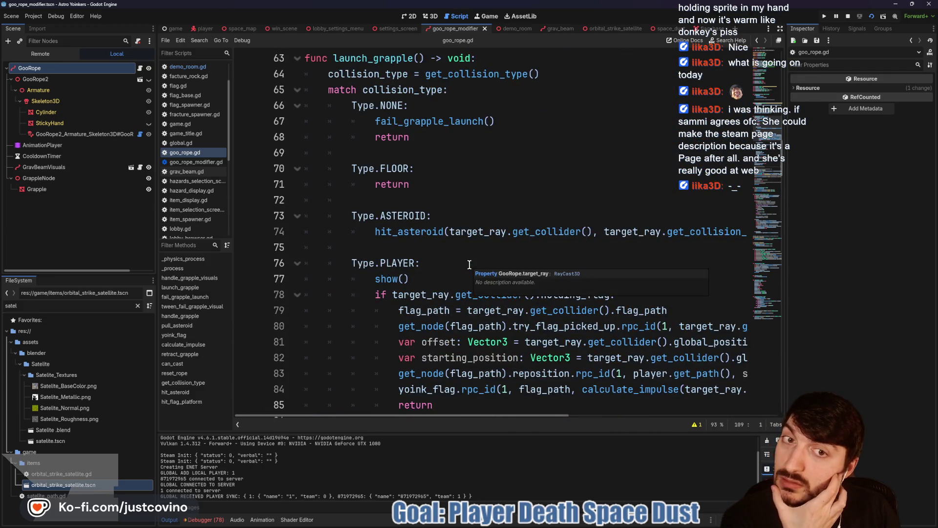
{"action": "scroll", "coordinate": [469, 264], "scroll_direction": "up", "scroll_amount": 4}
{"action": "scroll", "coordinate": [469, 265], "scroll_direction": "up", "scroll_amount": 1}
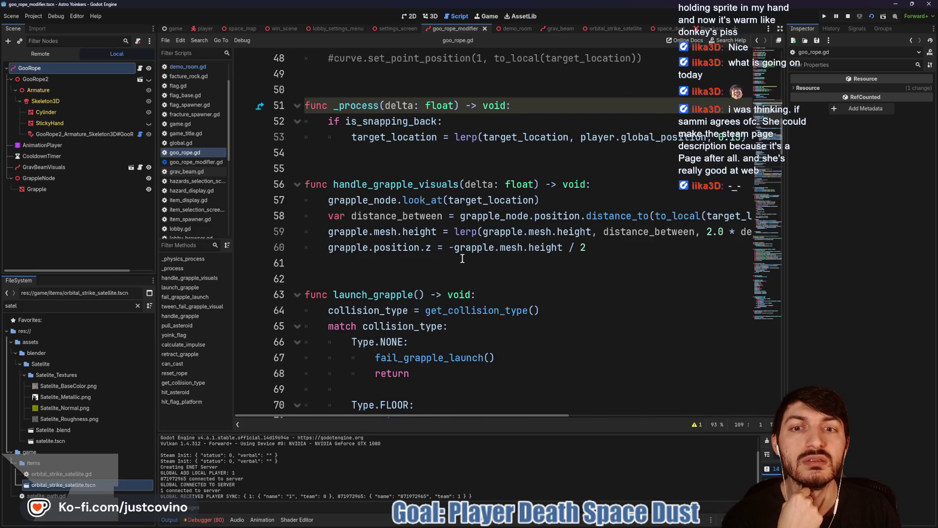
{"action": "scroll", "coordinate": [463, 259], "scroll_direction": "up", "scroll_amount": 1}
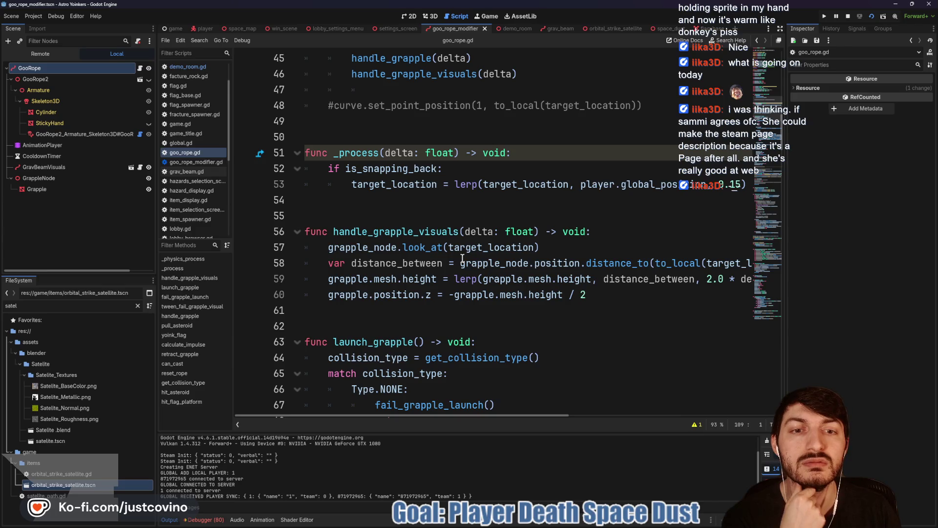
{"action": "scroll", "coordinate": [462, 259], "scroll_direction": "up", "scroll_amount": 3}
{"action": "scroll", "coordinate": [455, 253], "scroll_direction": "down", "scroll_amount": 5}
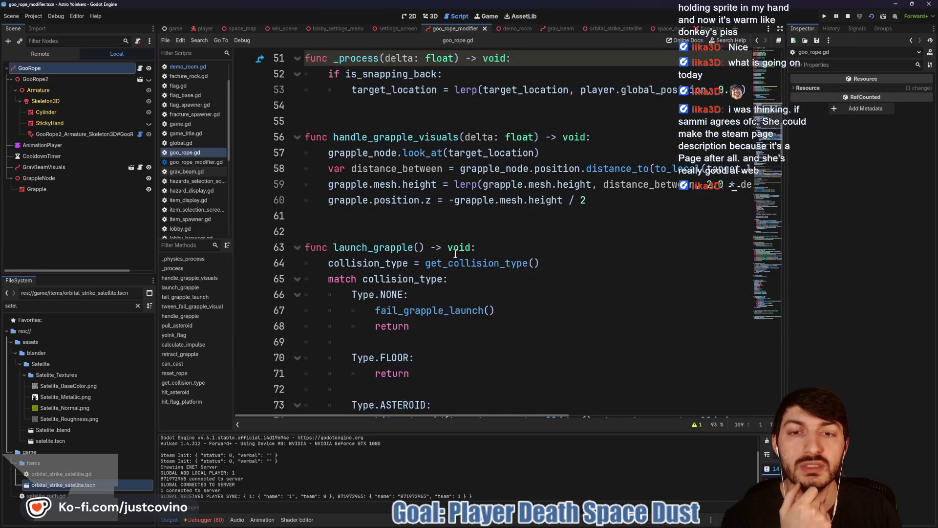
{"action": "scroll", "coordinate": [455, 254], "scroll_direction": "down", "scroll_amount": 15}
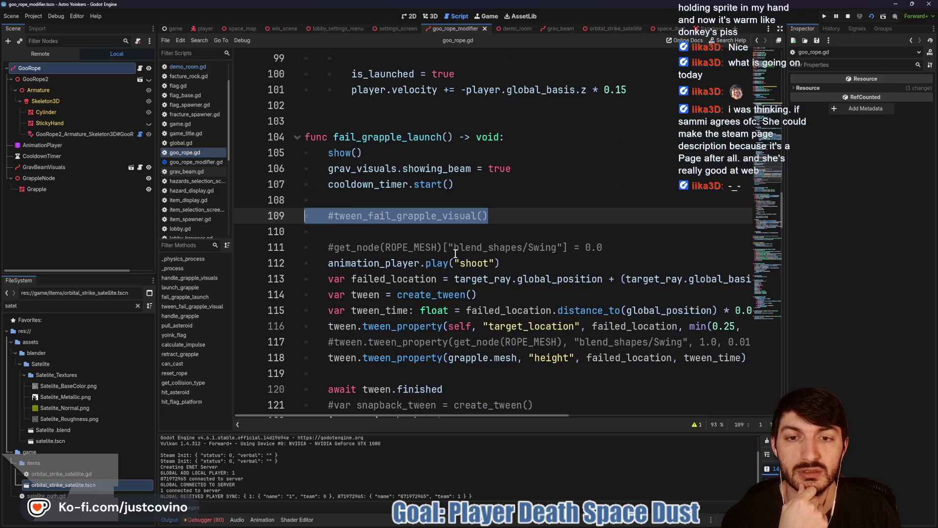
{"action": "scroll", "coordinate": [456, 254], "scroll_direction": "down", "scroll_amount": 4}
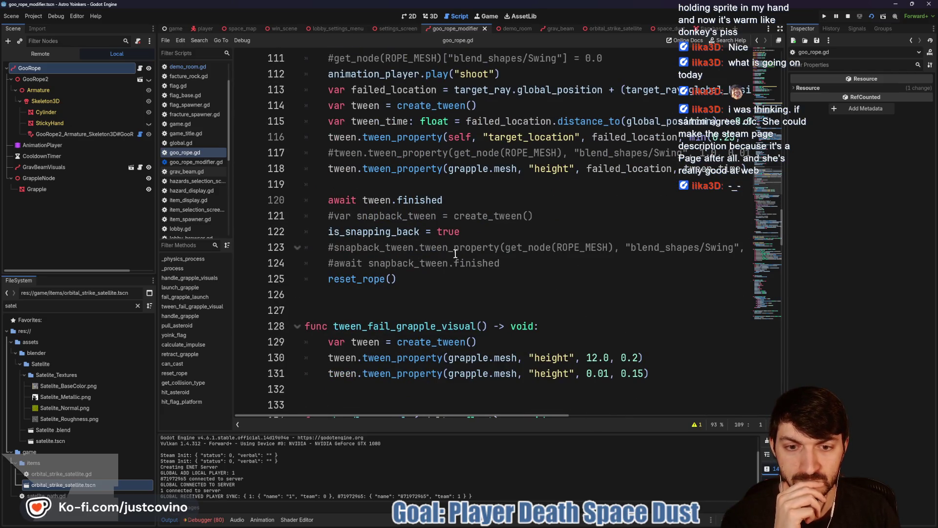
{"action": "scroll", "coordinate": [456, 253], "scroll_direction": "down", "scroll_amount": 5}
{"action": "scroll", "coordinate": [455, 254], "scroll_direction": "down", "scroll_amount": 4}
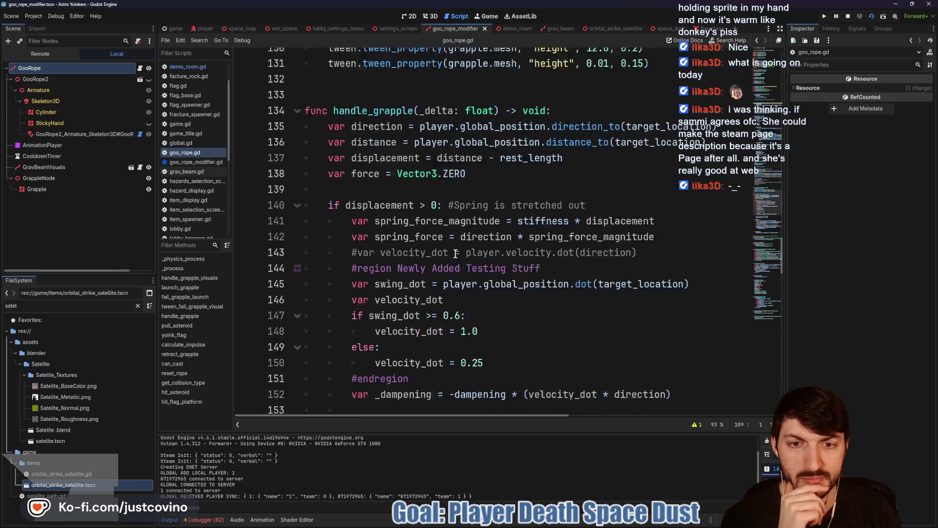
{"action": "scroll", "coordinate": [540, 215], "scroll_direction": "down", "scroll_amount": 6}
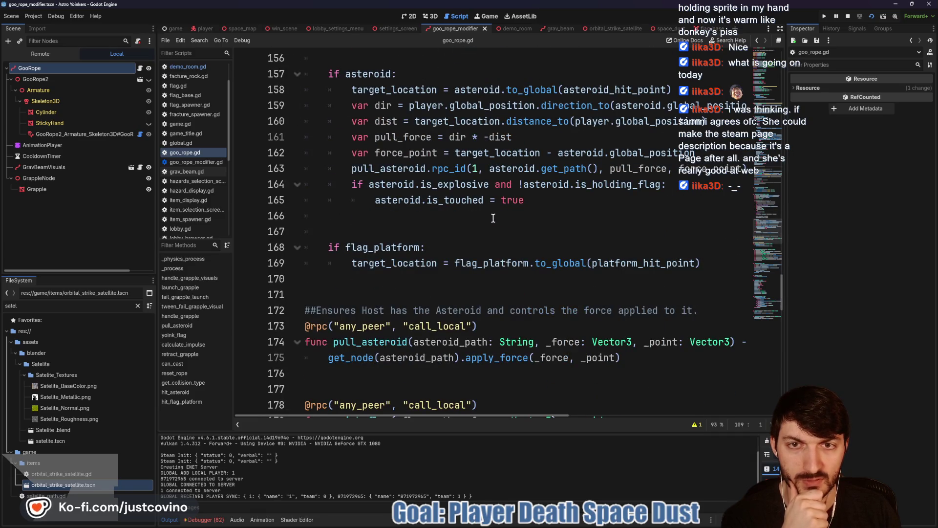
{"action": "scroll", "coordinate": [489, 218], "scroll_direction": "down", "scroll_amount": 1}
{"action": "scroll", "coordinate": [483, 219], "scroll_direction": "up", "scroll_amount": 1}
{"action": "scroll", "coordinate": [484, 225], "scroll_direction": "up", "scroll_amount": 14}
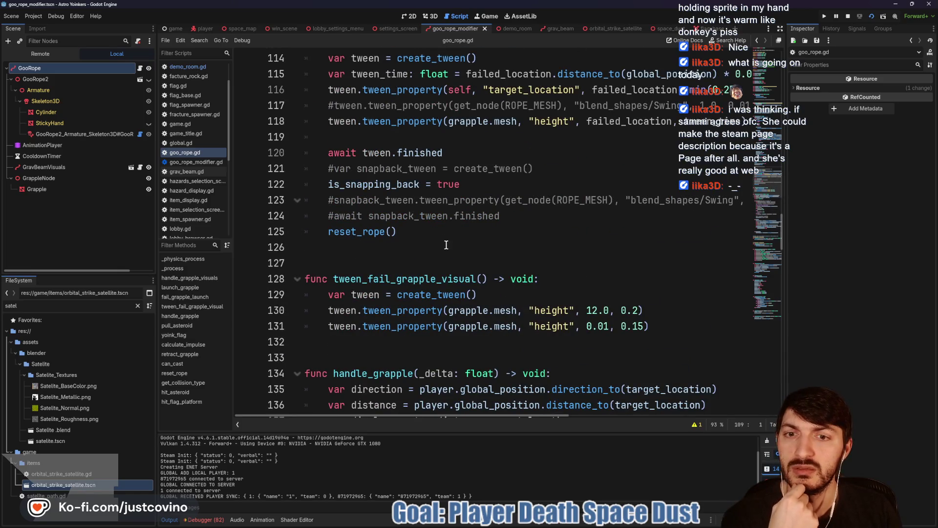
{"action": "scroll", "coordinate": [446, 245], "scroll_direction": "up", "scroll_amount": 4}
{"action": "scroll", "coordinate": [443, 241], "scroll_direction": "up", "scroll_amount": 2}
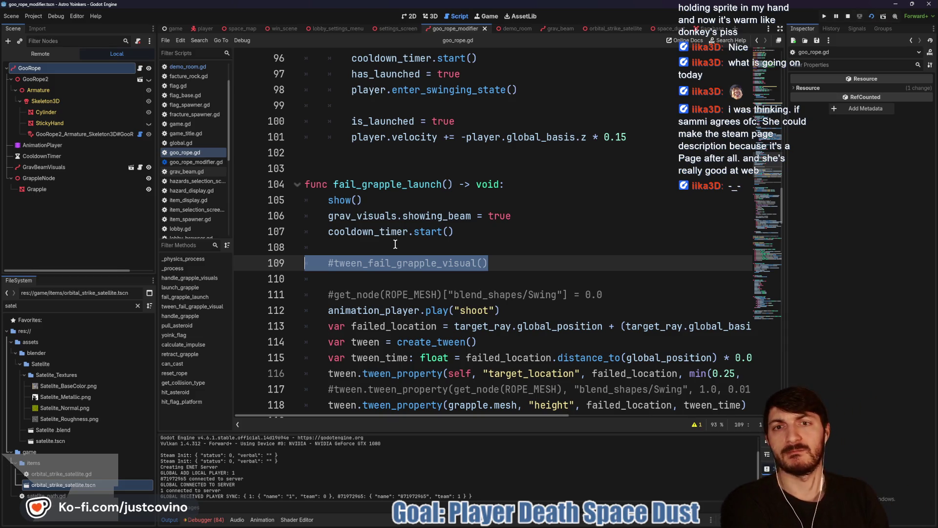
{"action": "scroll", "coordinate": [395, 243], "scroll_direction": "up", "scroll_amount": 4}
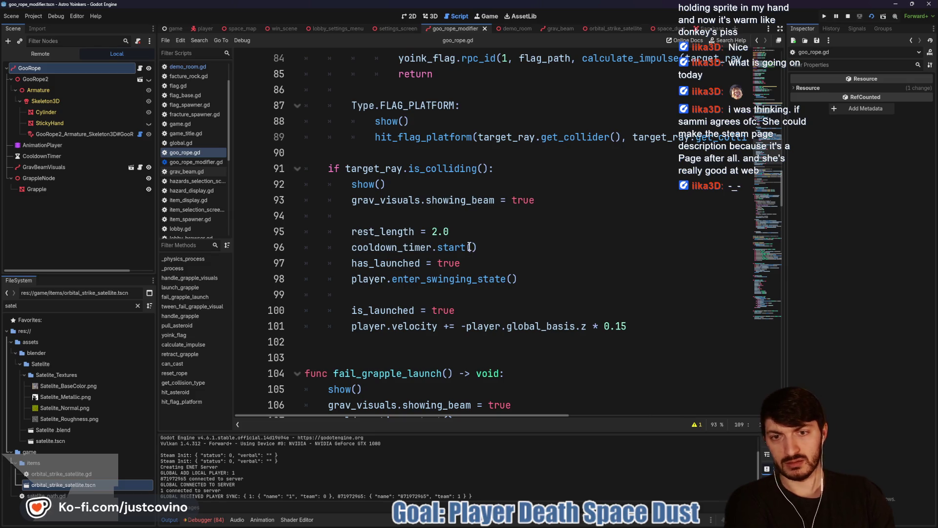
Step: Select the has_launched and is_launched variable names in goo_rope.gd
{"action": "double_click", "coordinate": [391, 262]}
{"action": "double_click", "coordinate": [394, 311]}
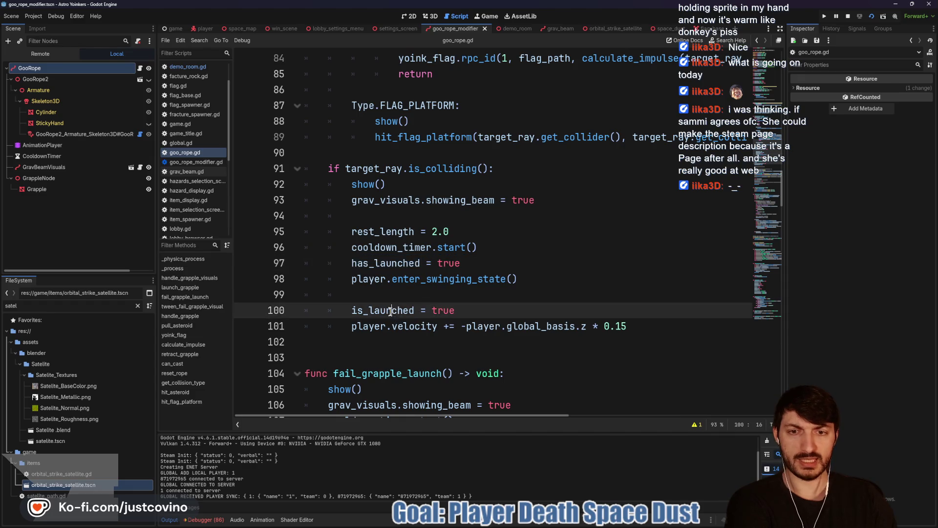
{"action": "double_click", "coordinate": [391, 264]}
{"action": "scroll", "coordinate": [438, 303], "scroll_direction": "up", "scroll_amount": 3}
{"action": "scroll", "coordinate": [438, 303], "scroll_direction": "up", "scroll_amount": 15}
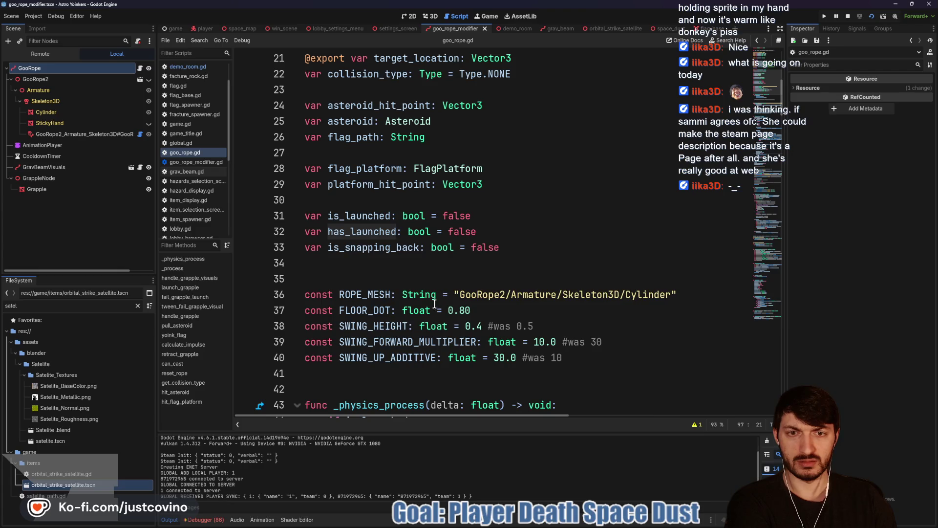
Step: Step through each has_launched match in goo_rope.gd, then start a project-wide search for it
{"action": "key", "text": "ctrl+f"}
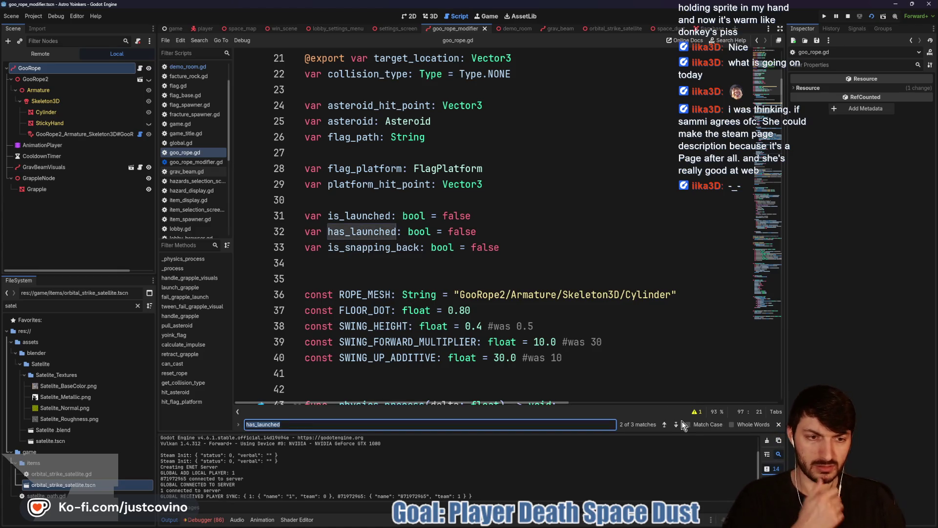
{"action": "left_click", "coordinate": [677, 423]}
{"action": "left_click", "coordinate": [675, 422]}
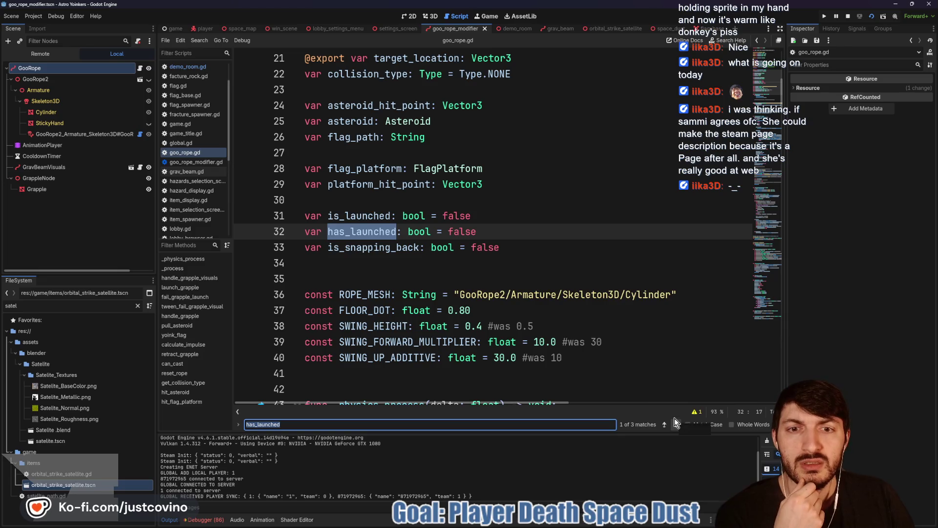
{"action": "left_click", "coordinate": [675, 422]}
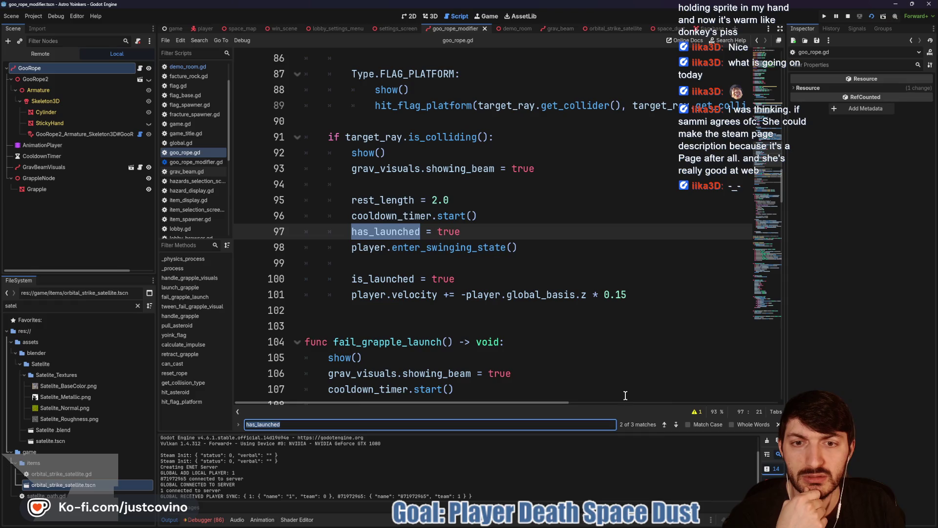
{"action": "left_click", "coordinate": [674, 423]}
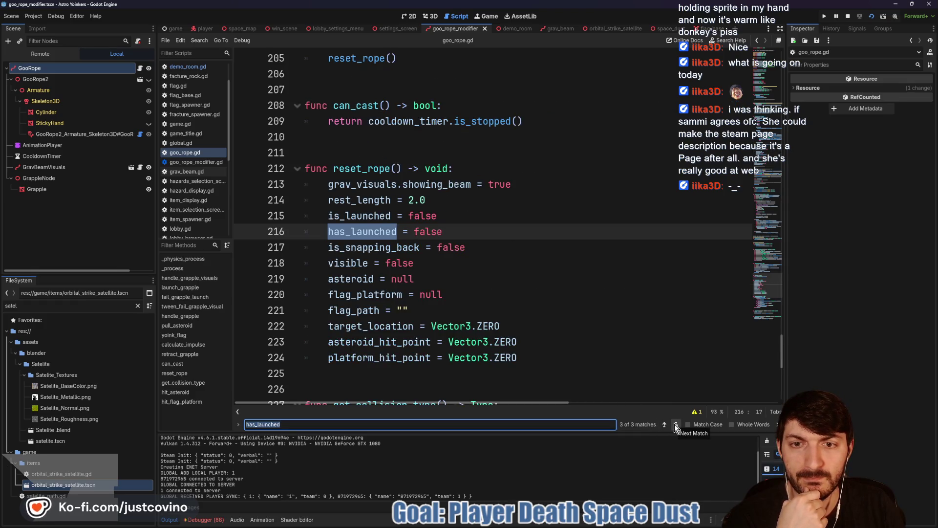
{"action": "left_click", "coordinate": [675, 424]}
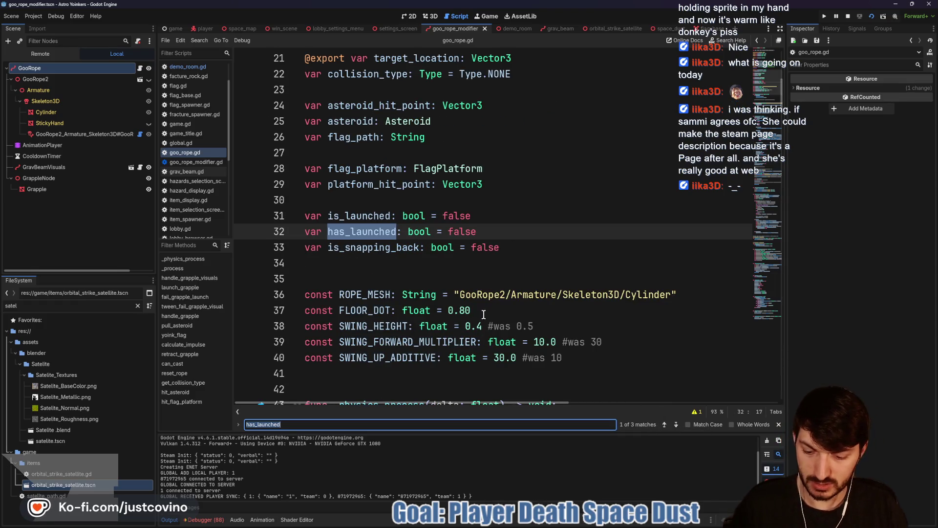
{"action": "key", "text": "ctrl+shift+f"}
Step: Run the has_launched search and read its player.gd:372 use inside retract_grapple
{"action": "left_click", "coordinate": [470, 302]}
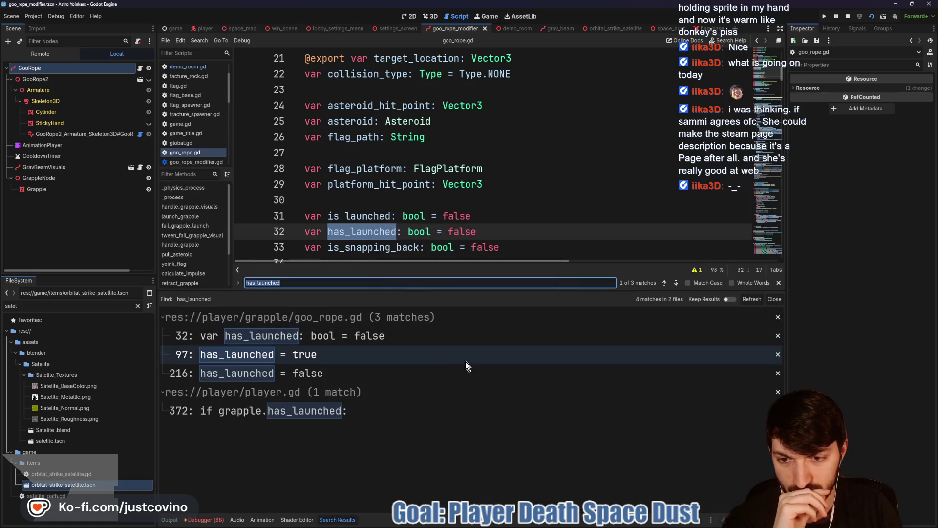
{"action": "left_click", "coordinate": [361, 410]}
{"action": "scroll", "coordinate": [517, 237], "scroll_direction": "up", "scroll_amount": 1}
{"action": "scroll", "coordinate": [483, 227], "scroll_direction": "down", "scroll_amount": 5}
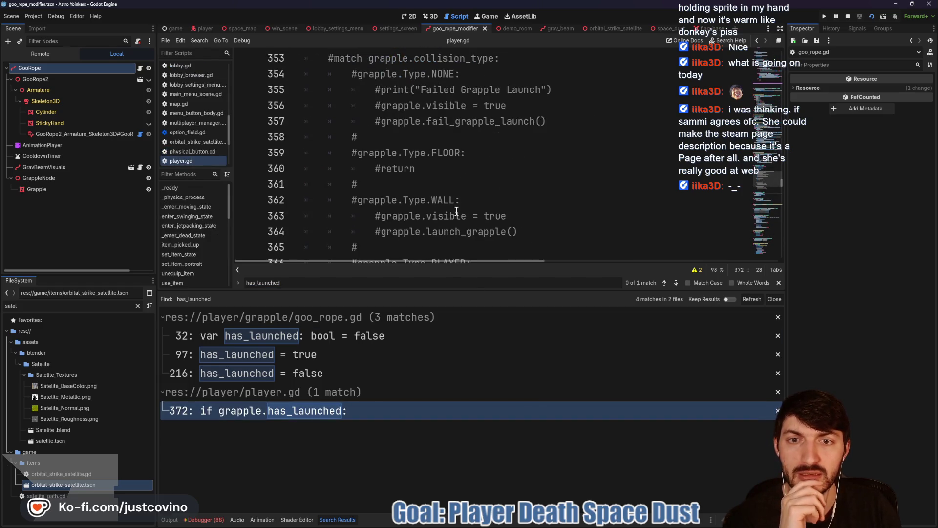
{"action": "scroll", "coordinate": [499, 213], "scroll_direction": "down", "scroll_amount": 1}
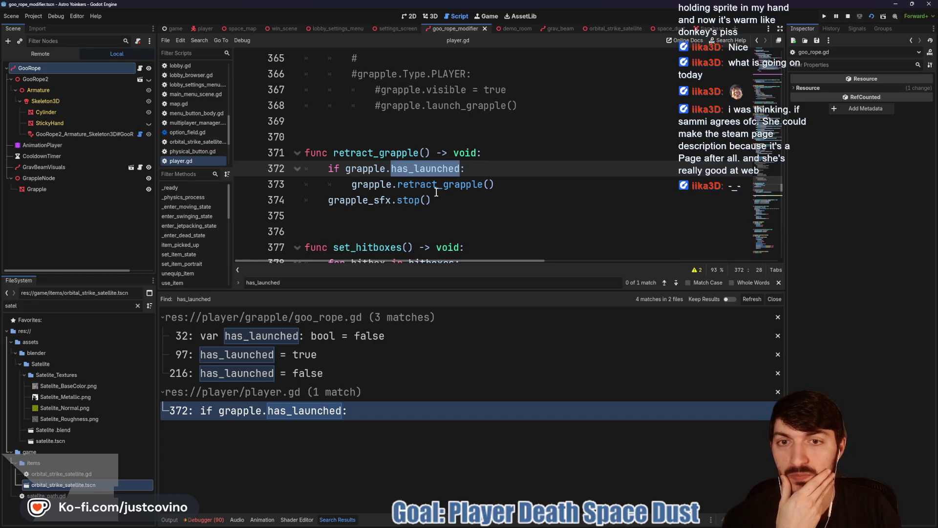
{"action": "double_click", "coordinate": [351, 154]}
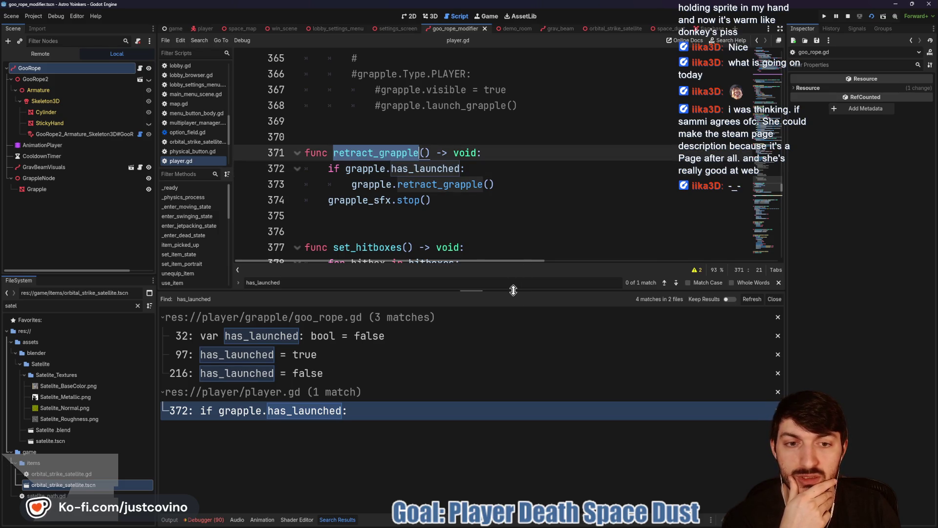
{"action": "mouse_move", "coordinate": [513, 290]}
{"action": "left_mouse_down"}
{"action": "mouse_move", "coordinate": [489, 442]}
{"action": "mouse_move", "coordinate": [489, 397]}
{"action": "left_mouse_up"}
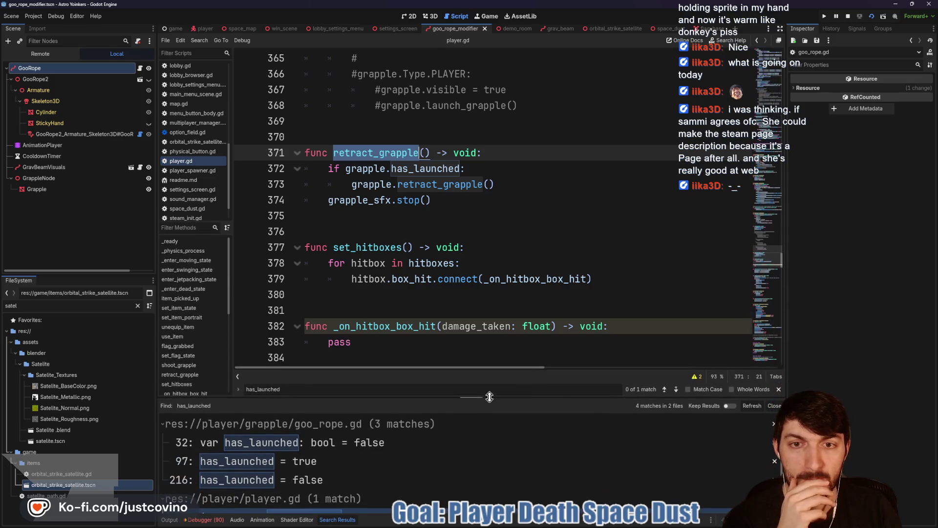
{"action": "scroll", "coordinate": [448, 252], "scroll_direction": "up", "scroll_amount": 1}
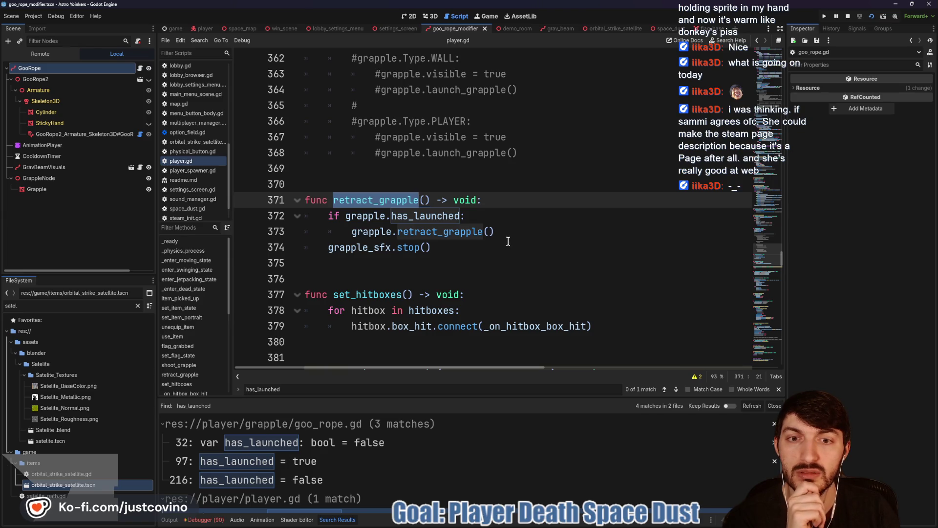
Step: Close the Search Results, check where grapple is declared, and go back to goo_rope.gd
{"action": "left_click", "coordinate": [774, 405]}
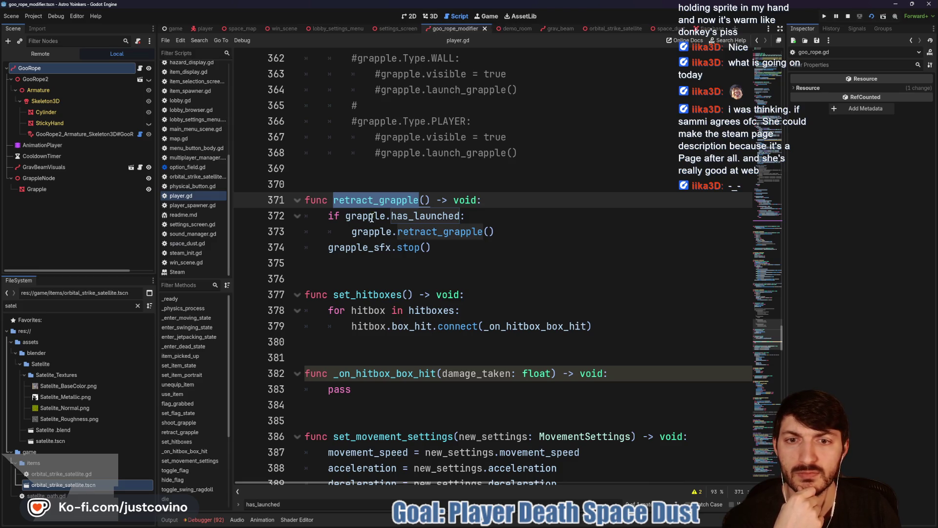
{"action": "left_click", "coordinate": [370, 237], "text": "ctrl"}
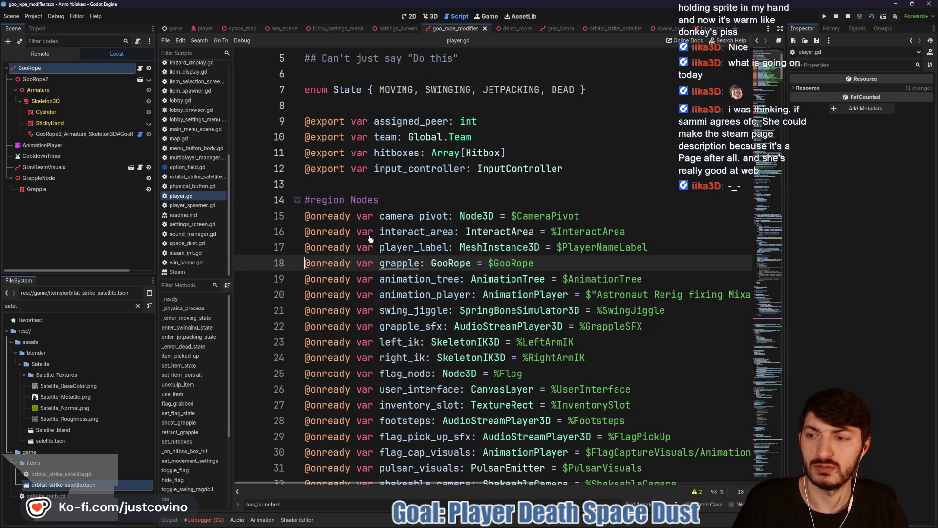
{"action": "scroll", "coordinate": [479, 290], "scroll_direction": "down", "scroll_amount": 9}
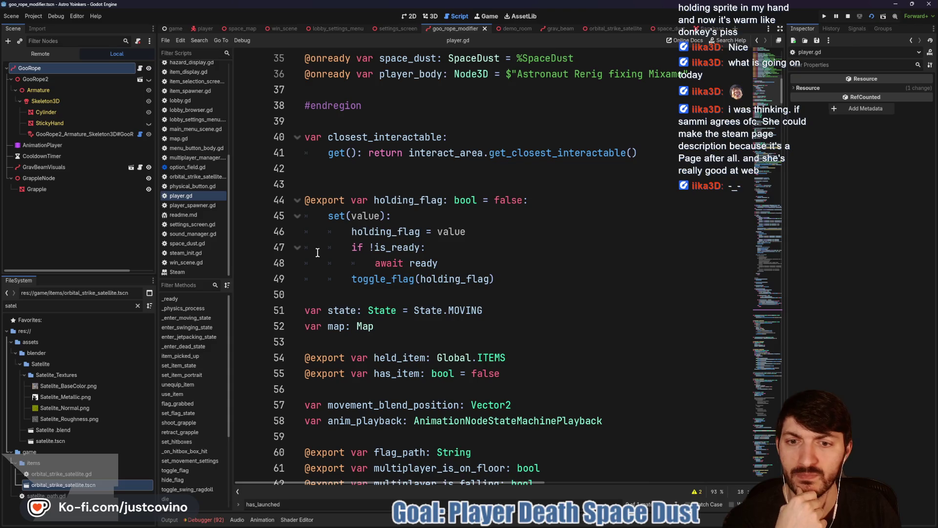
{"action": "left_click", "coordinate": [140, 68]}
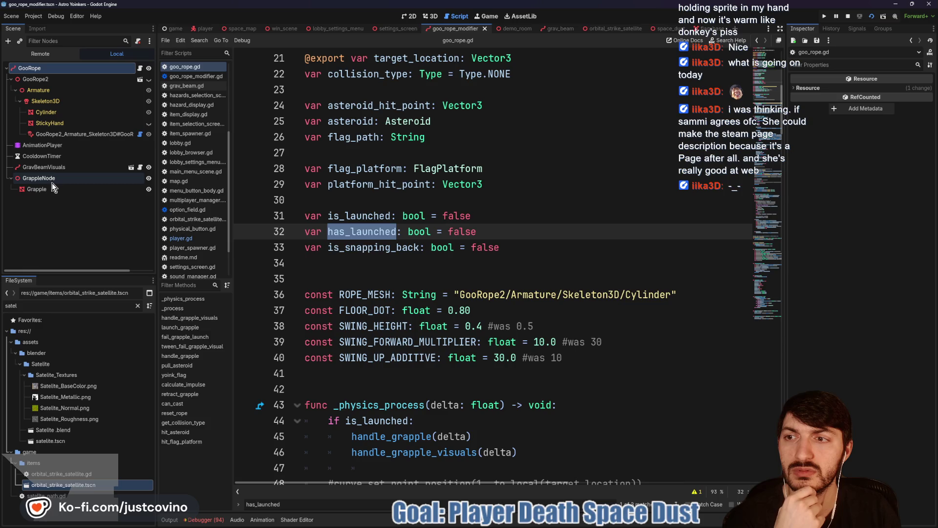
Step: Scroll through goo_rope.gd, then switch to the 3D viewport showing the green grapple and rope
{"action": "scroll", "coordinate": [328, 198], "scroll_direction": "down", "scroll_amount": 1}
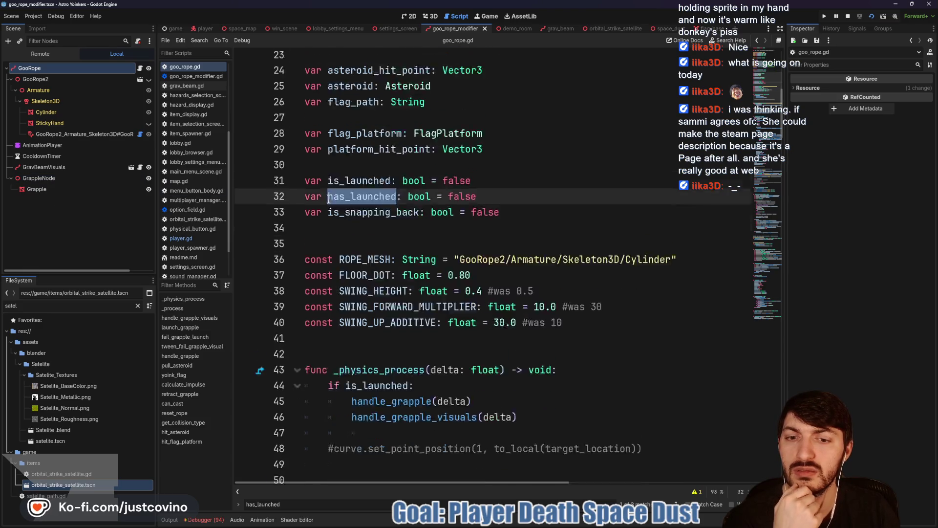
{"action": "scroll", "coordinate": [337, 203], "scroll_direction": "down", "scroll_amount": 3}
{"action": "scroll", "coordinate": [408, 215], "scroll_direction": "down", "scroll_amount": 1}
{"action": "scroll", "coordinate": [409, 215], "scroll_direction": "up", "scroll_amount": 2}
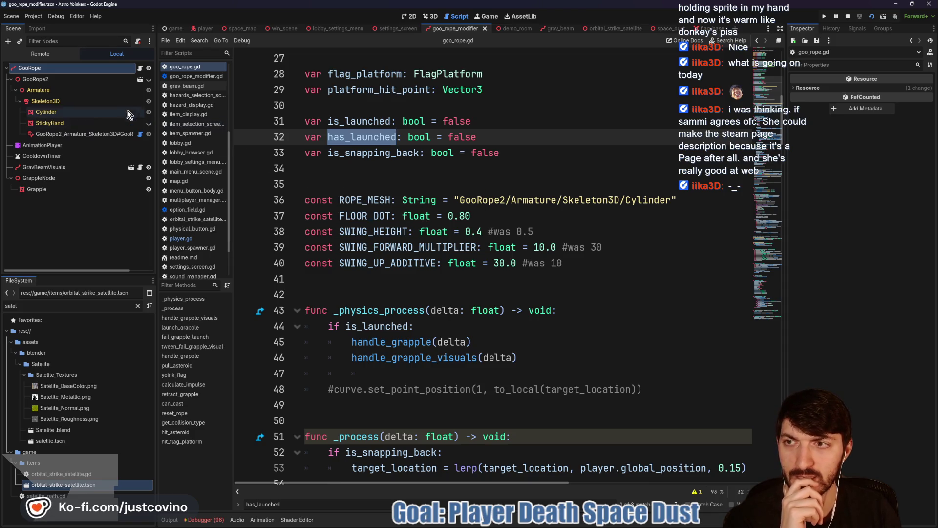
{"action": "left_click", "coordinate": [425, 16]}
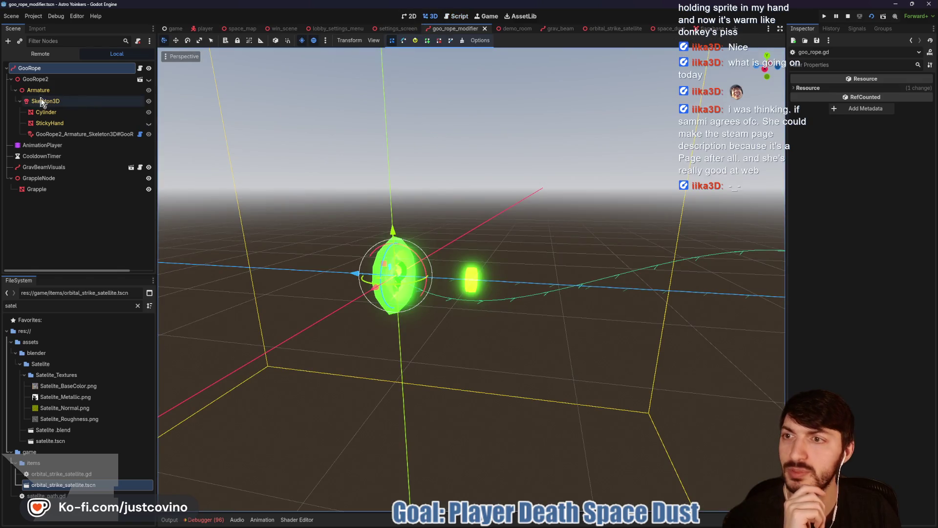
Step: Delete the GooRope2 node and preview the AnimationPlayer's shoot animation
{"action": "left_click", "coordinate": [27, 79]}
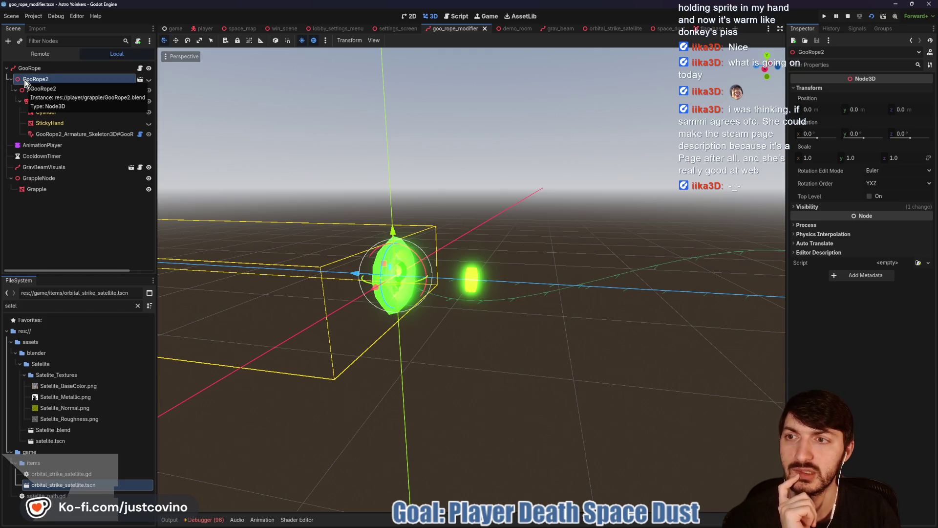
{"action": "key", "text": "Delete"}
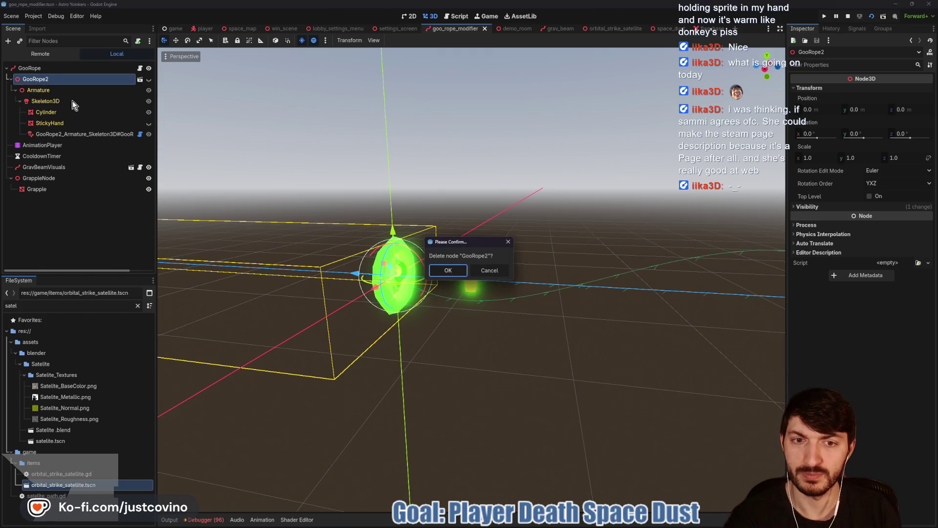
{"action": "left_click", "coordinate": [448, 270]}
{"action": "left_click", "coordinate": [43, 79]}
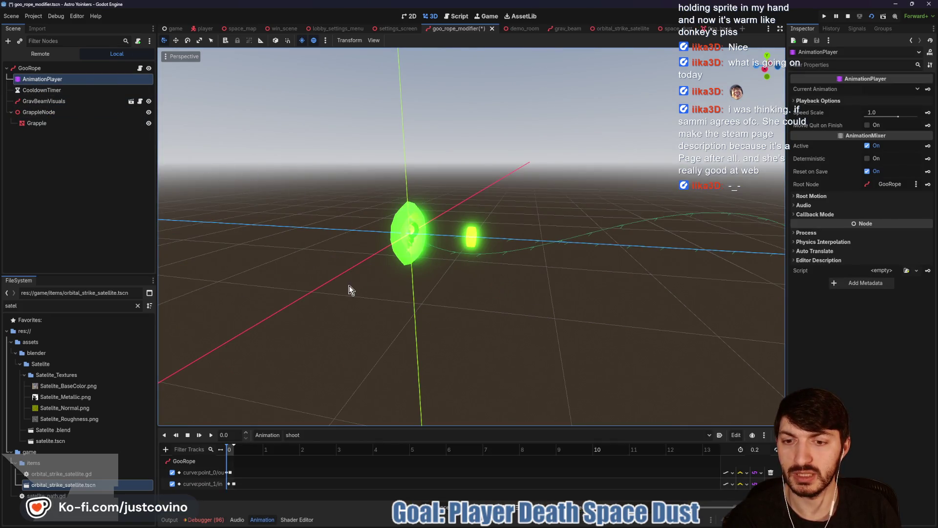
{"action": "left_click", "coordinate": [210, 435]}
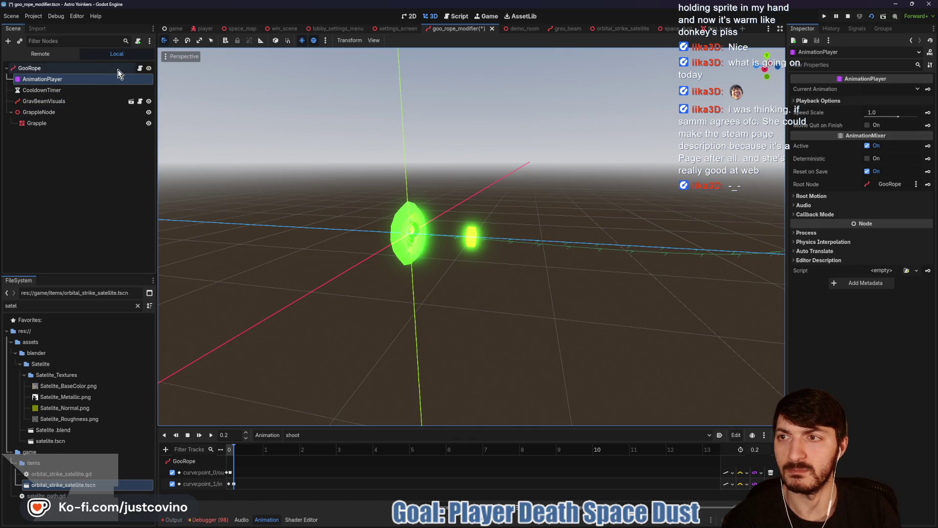
Step: Delete the ROPE_MESH constant line from goo_rope.gd and tidy the surrounding blank lines
{"action": "left_click", "coordinate": [140, 69]}
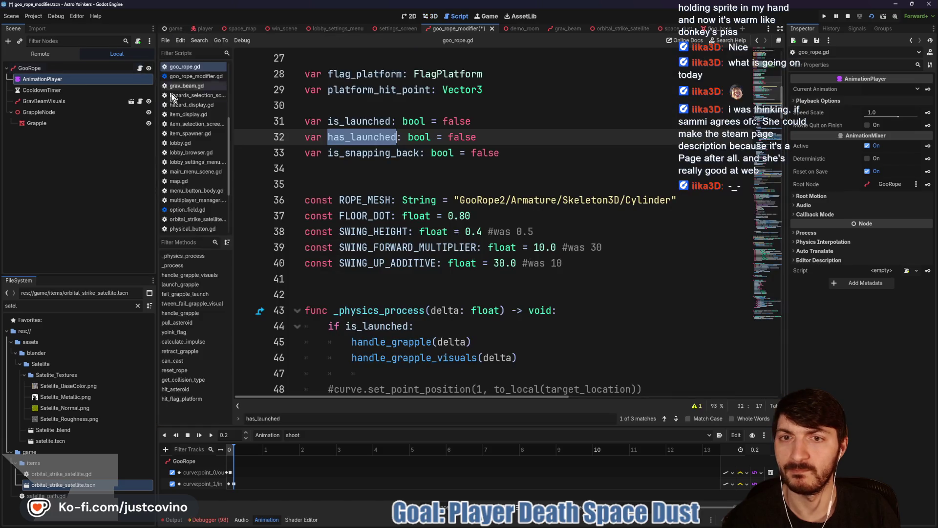
{"action": "left_click_drag", "start_coordinate": [678, 200], "coordinate": [268, 200]}
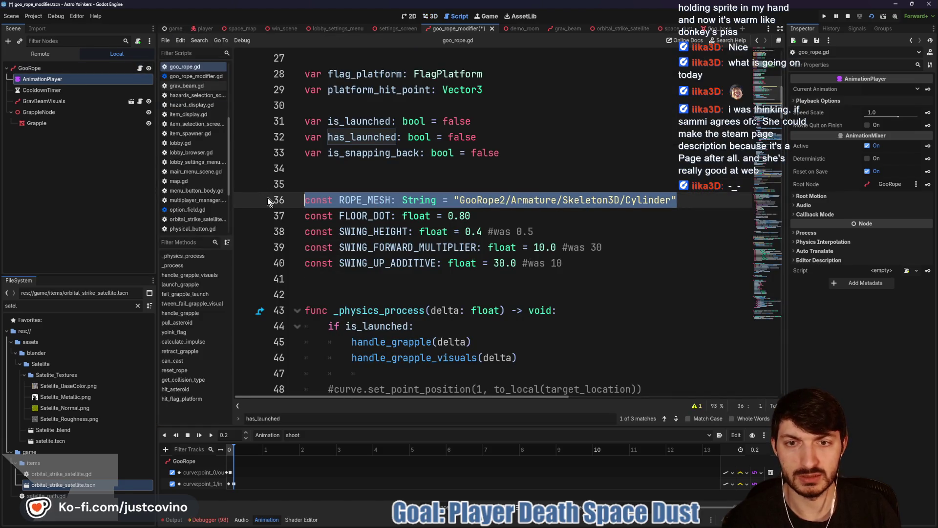
{"action": "key", "text": "BackSpace"}
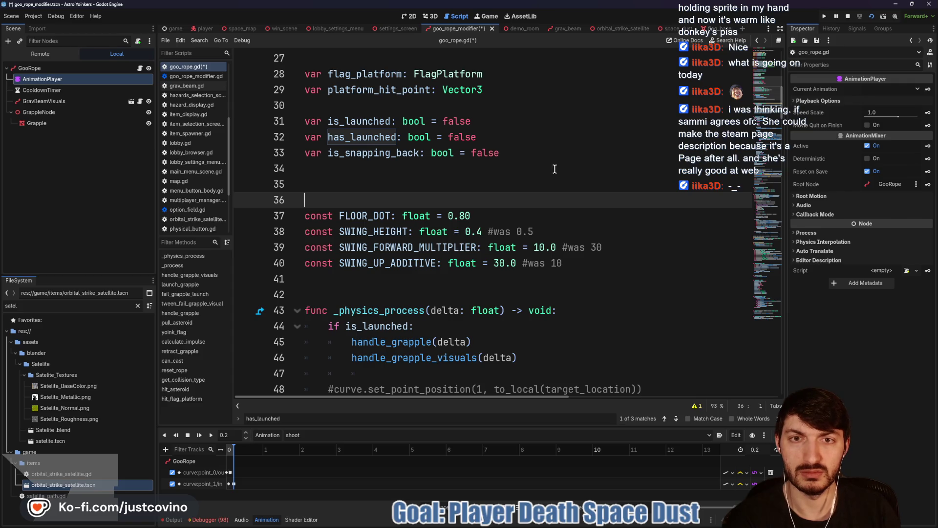
{"action": "key", "text": "Escape"}
{"action": "left_click", "coordinate": [438, 276]}
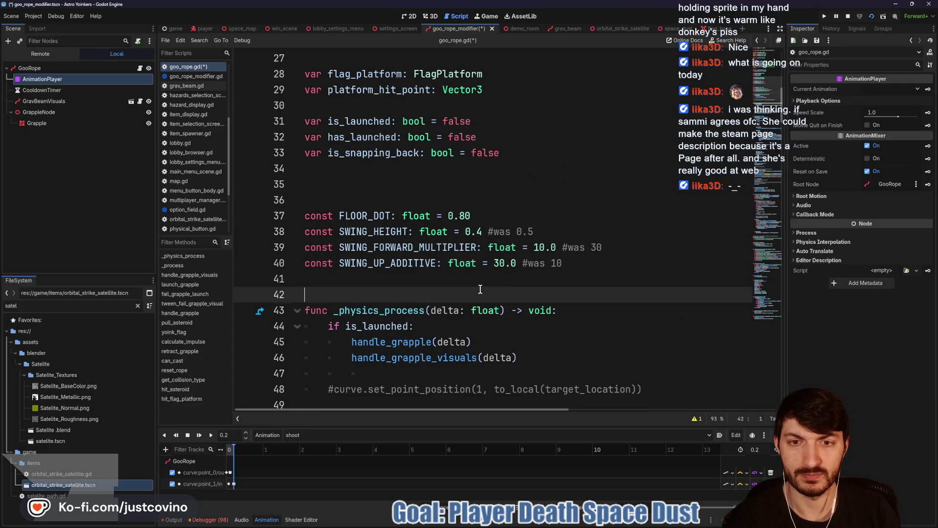
{"action": "key", "text": "Delete"}
{"action": "key", "text": "Return"}
Step: Check the commented curve line 48, then save and run the game with F5
{"action": "scroll", "coordinate": [375, 224], "scroll_direction": "down", "scroll_amount": 2}
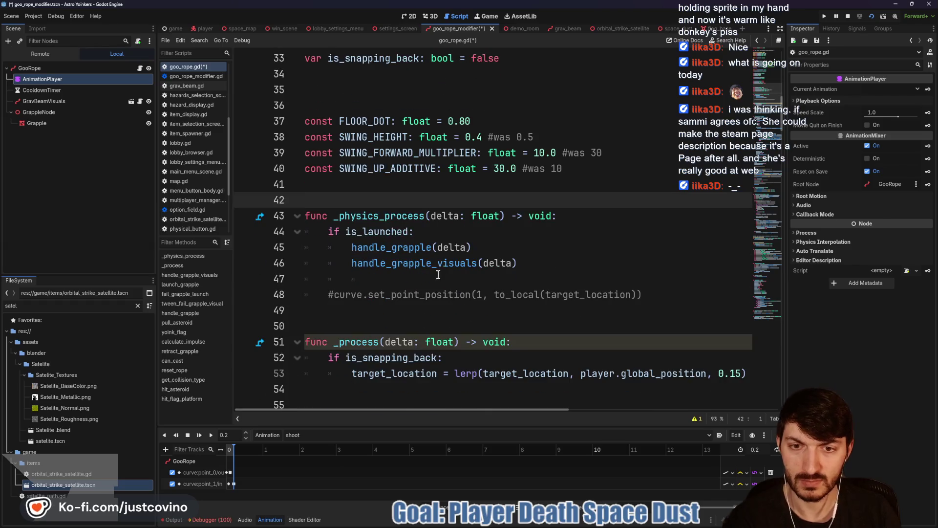
{"action": "left_click", "coordinate": [670, 292]}
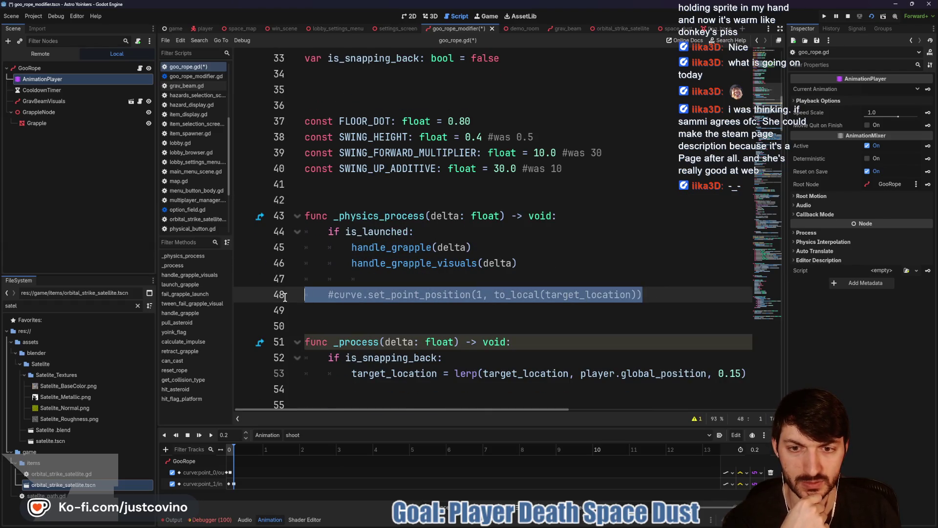
{"action": "scroll", "coordinate": [487, 268], "scroll_direction": "down", "scroll_amount": 4}
{"action": "key", "text": "F5"}
{"action": "scroll", "coordinate": [487, 269], "scroll_direction": "up", "scroll_amount": 3}
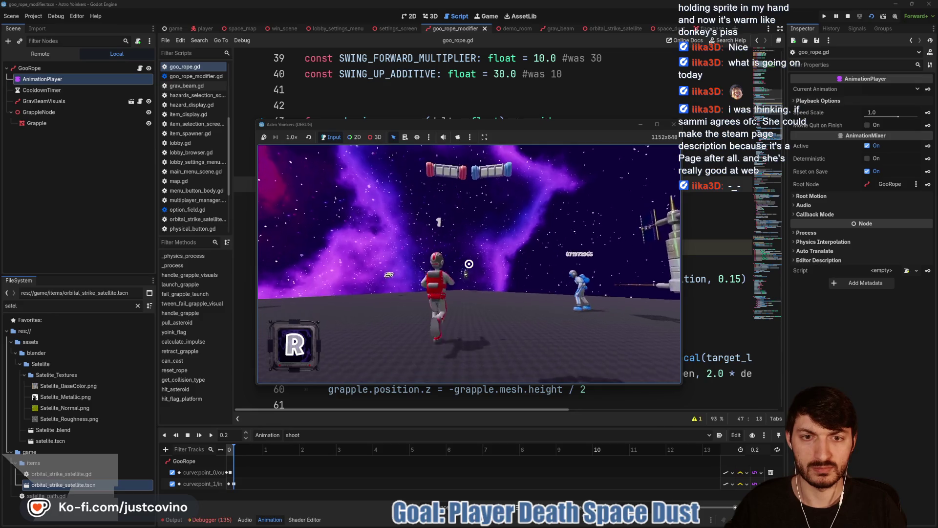
Step: Walk, jump and fire the green grapple at asteroids, then stop with F8 and return to goo_rope.gd
{"action": "left_click", "coordinate": [468, 264]}
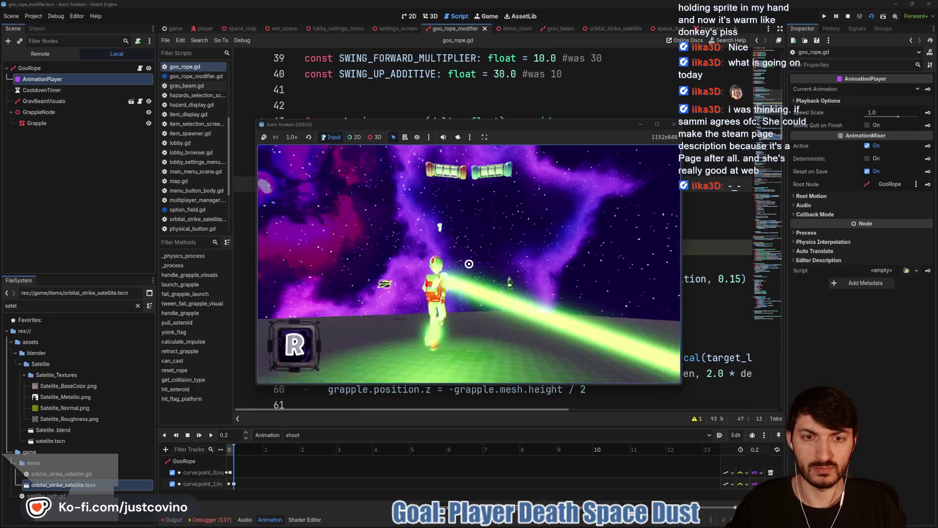
{"action": "key", "text": "w"}
{"action": "left_click", "coordinate": [468, 264]}
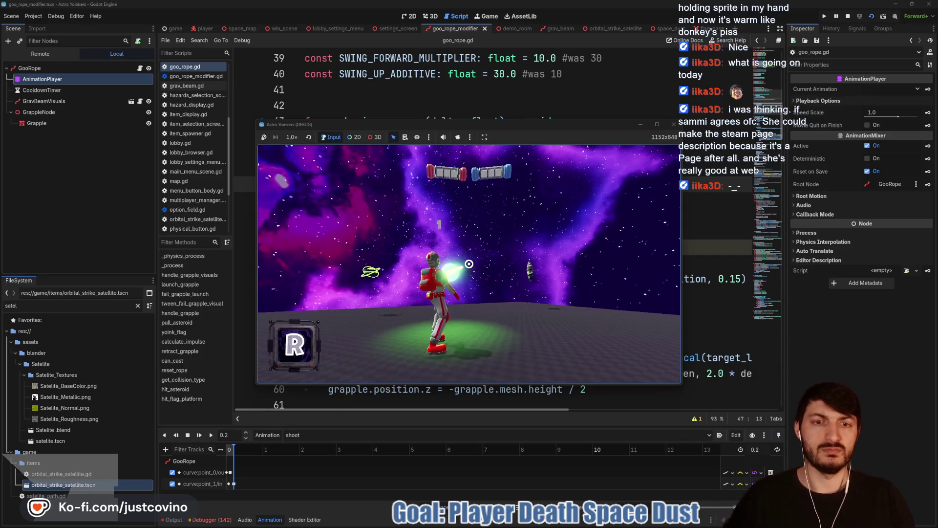
{"action": "key", "text": "w"}
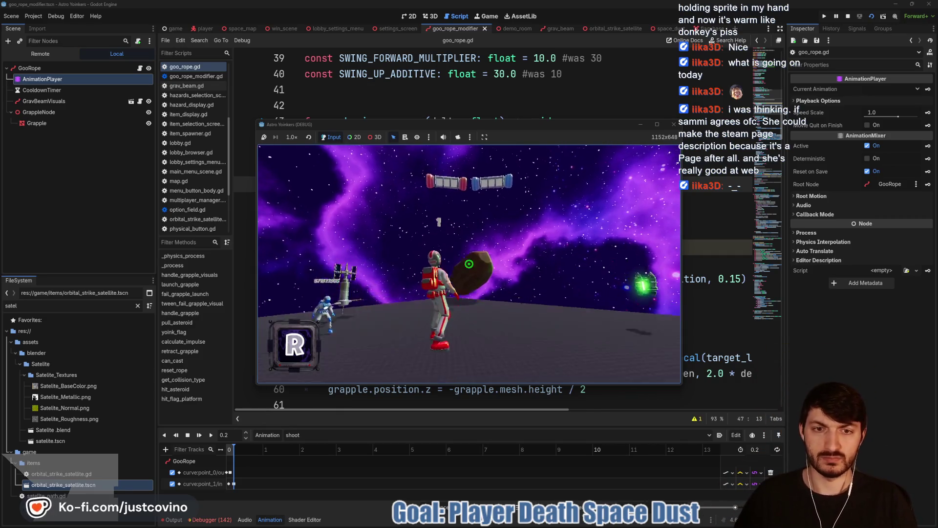
{"action": "key", "text": "w"}
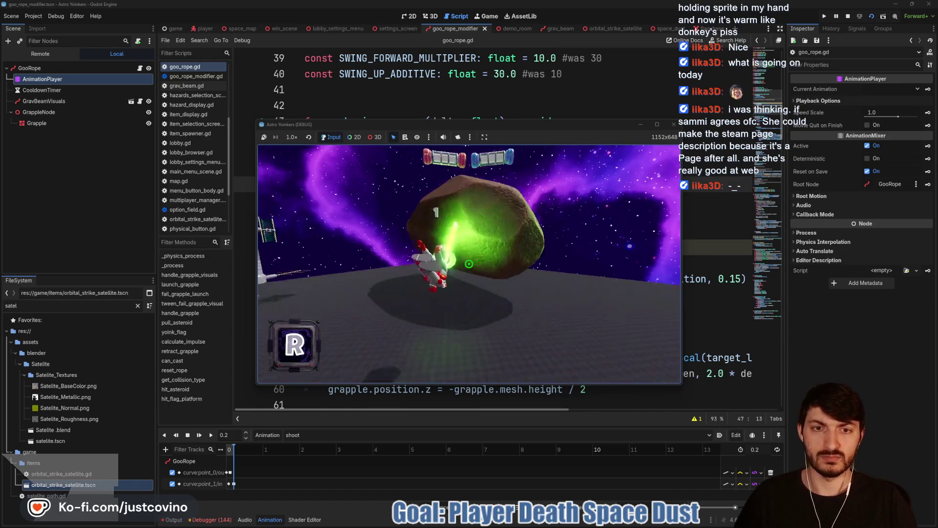
{"action": "key", "text": "w"}
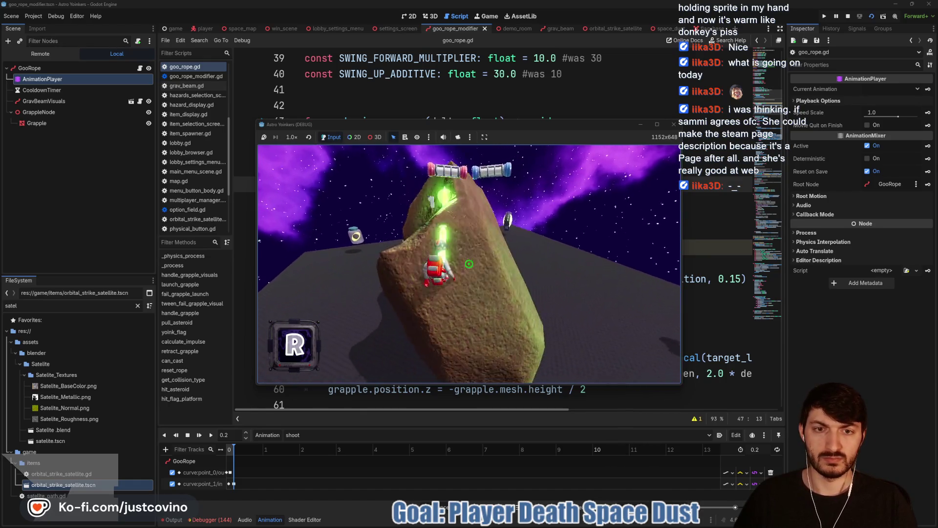
{"action": "key", "text": "w"}
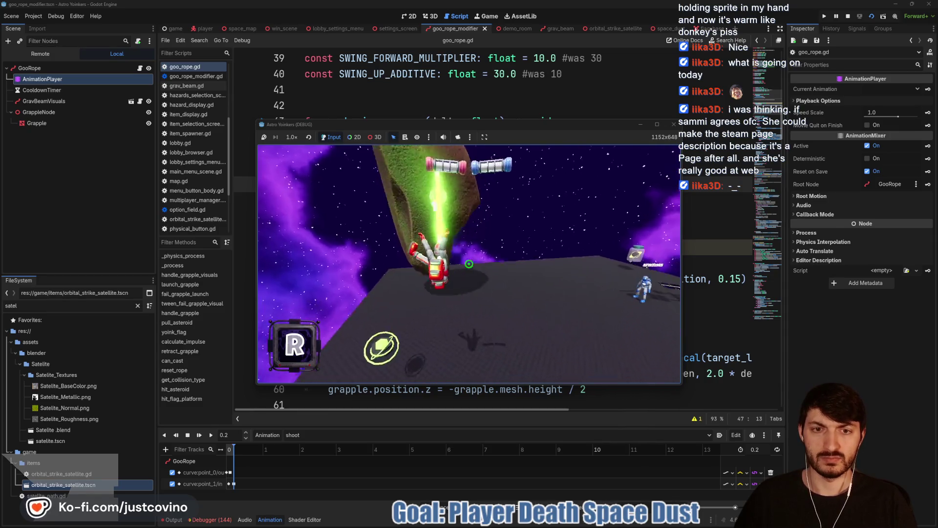
{"action": "left_click", "coordinate": [469, 264]}
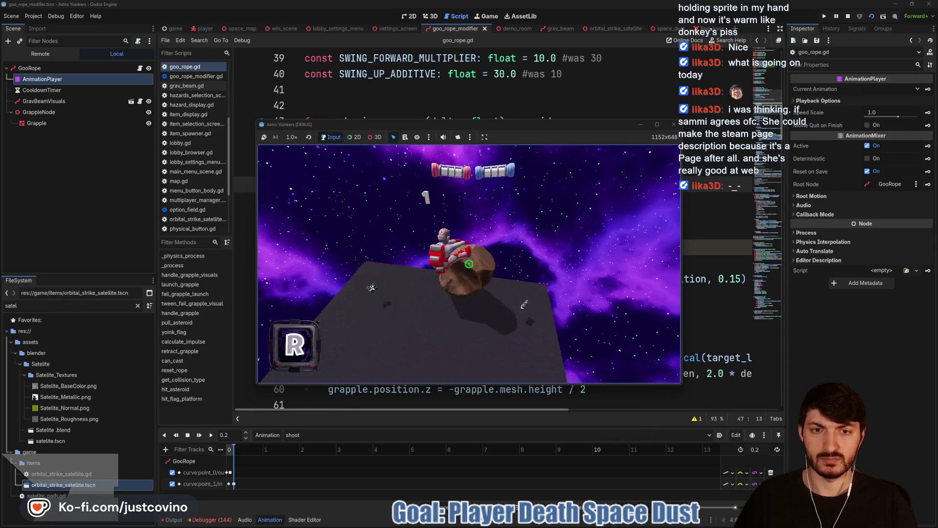
{"action": "key", "text": "space"}
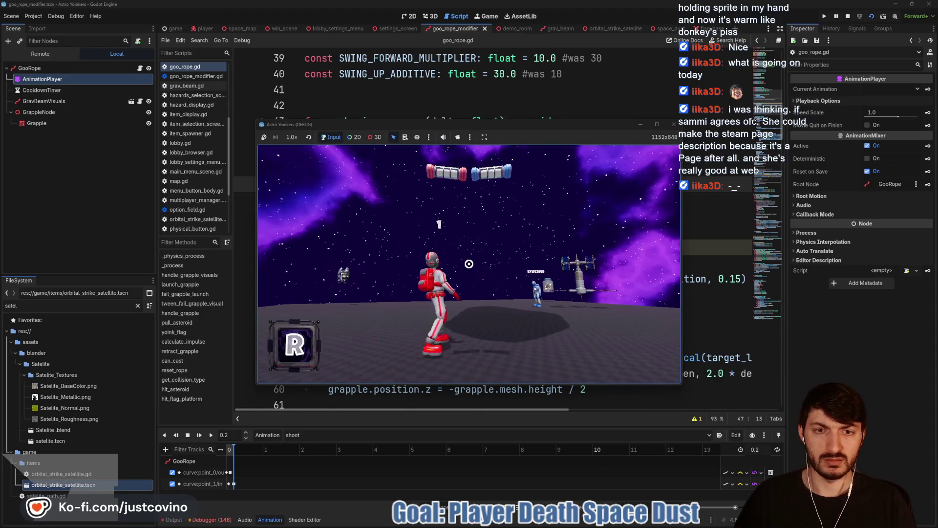
{"action": "left_click", "coordinate": [469, 263]}
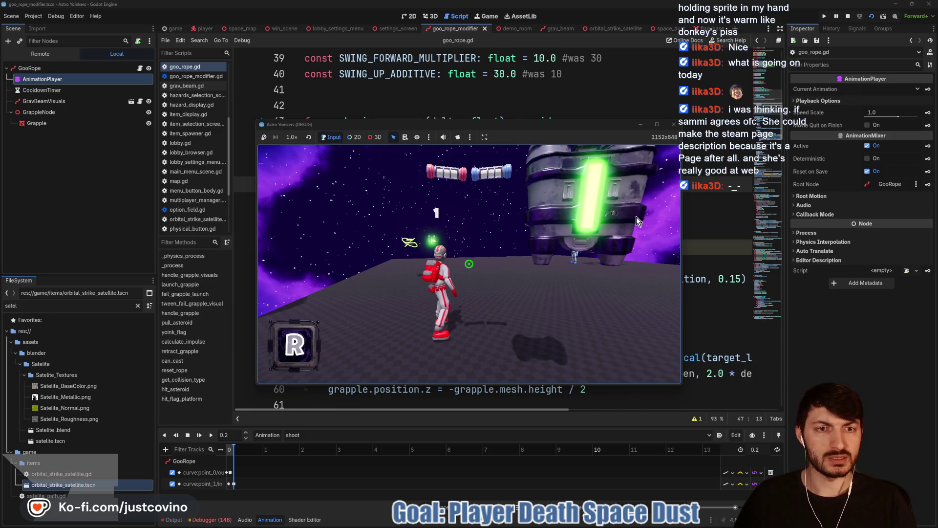
{"action": "key", "text": "F8"}
{"action": "left_click", "coordinate": [437, 215]}
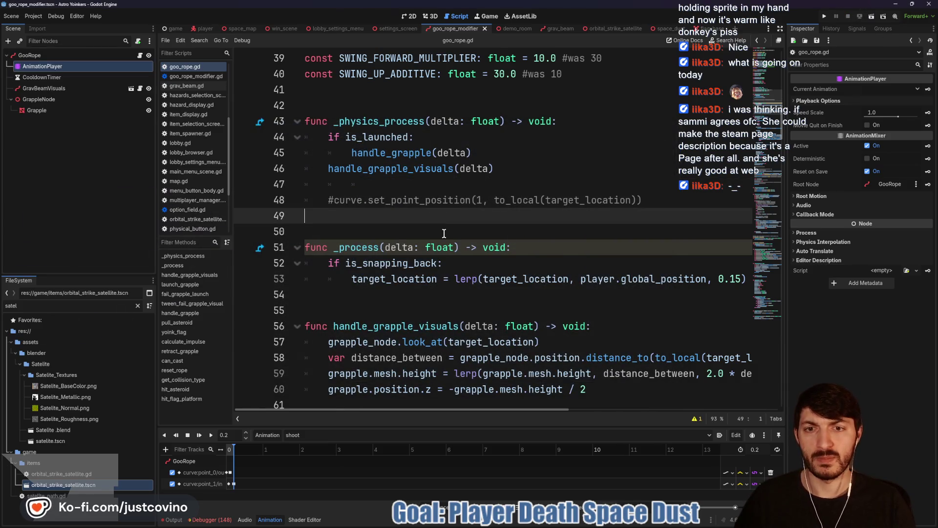
Step: Uncomment the curve.set_point_position call on line 48, save, and run the project
{"action": "left_click", "coordinate": [91, 89]}
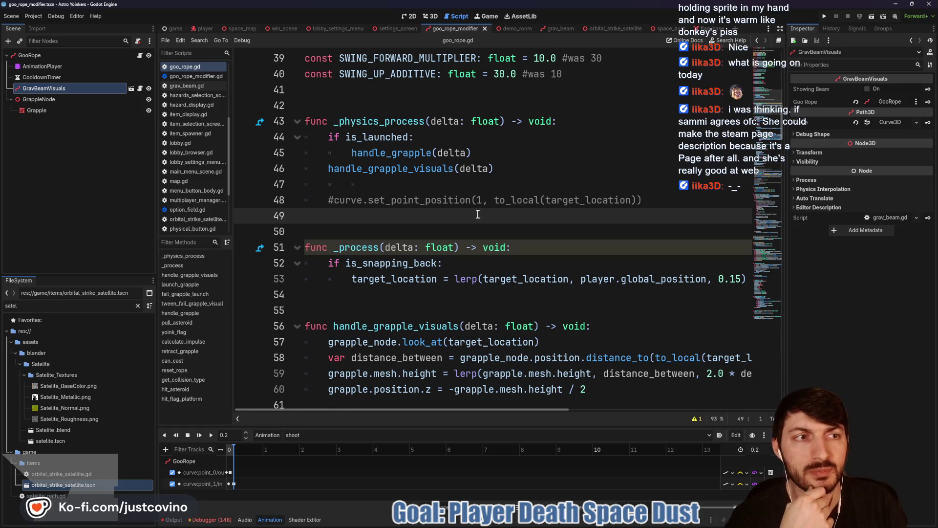
{"action": "left_click", "coordinate": [332, 200]}
{"action": "key", "text": "BackSpace"}
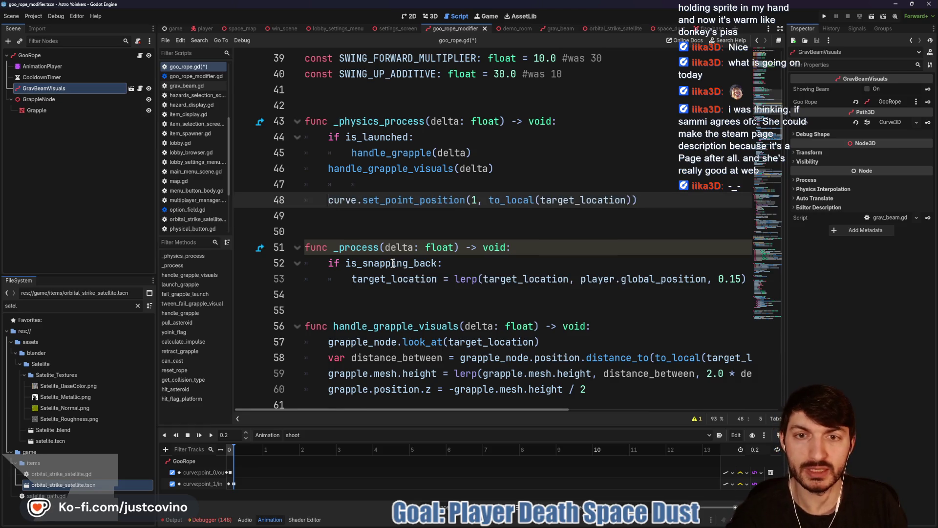
{"action": "left_click", "coordinate": [390, 217]}
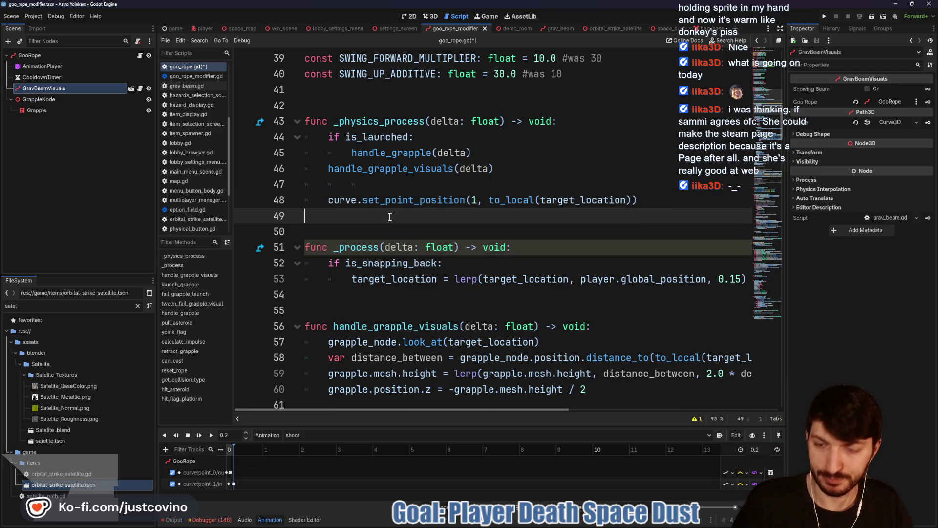
{"action": "key", "text": "ctrl+s"}
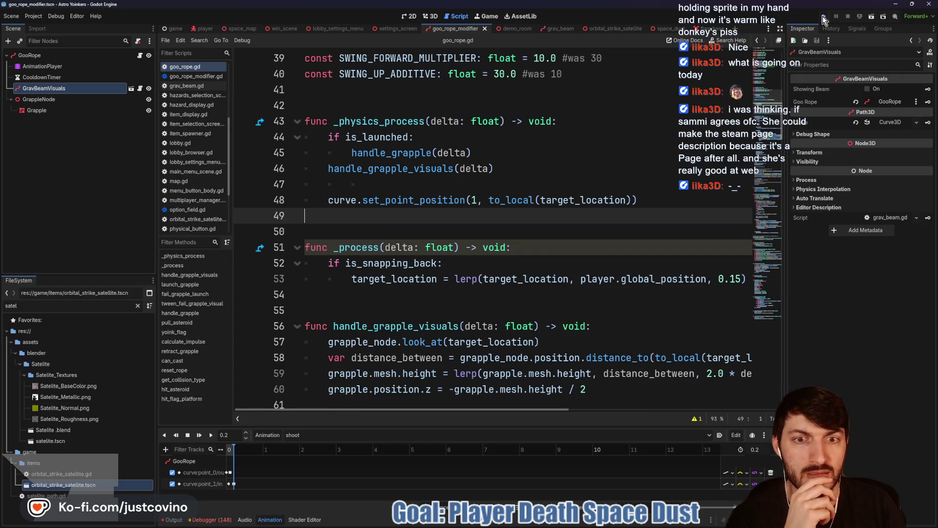
{"action": "left_click", "coordinate": [824, 19]}
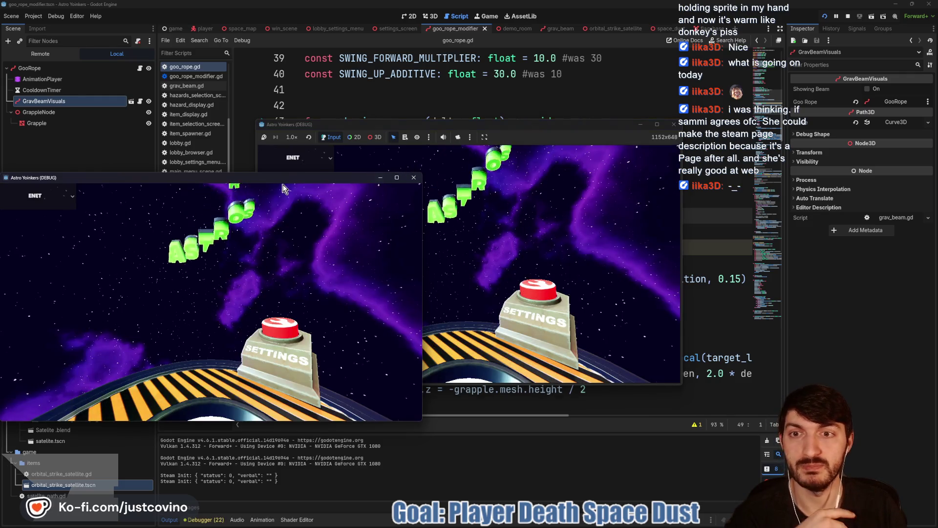
Step: Place both game windows side by side, host and join a lobby, ready up and start
{"action": "mouse_move", "coordinate": [273, 180]}
{"action": "left_mouse_down"}
{"action": "mouse_move", "coordinate": [617, 163]}
{"action": "mouse_move", "coordinate": [798, 142]}
{"action": "left_mouse_up"}
{"action": "left_click_drag", "start_coordinate": [517, 124], "coordinate": [337, 122]}
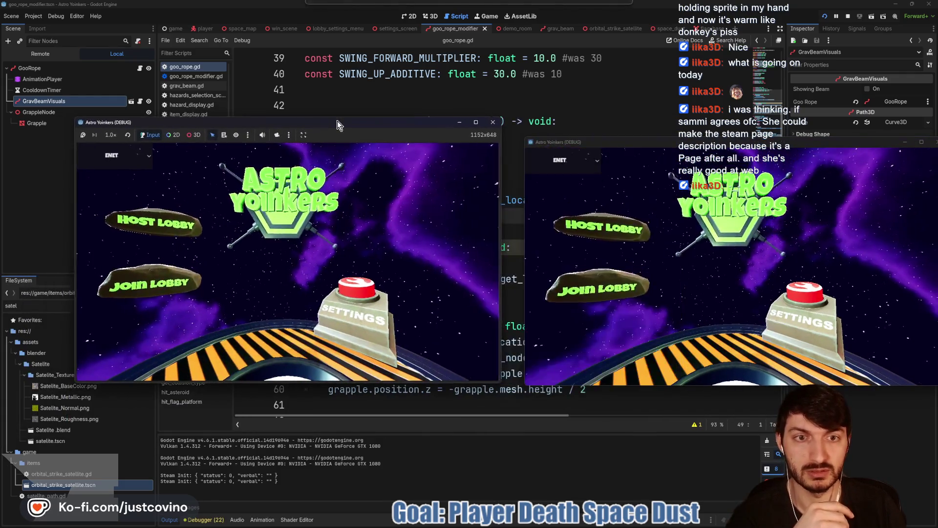
{"action": "left_click", "coordinate": [134, 225]}
{"action": "left_click", "coordinate": [283, 287]}
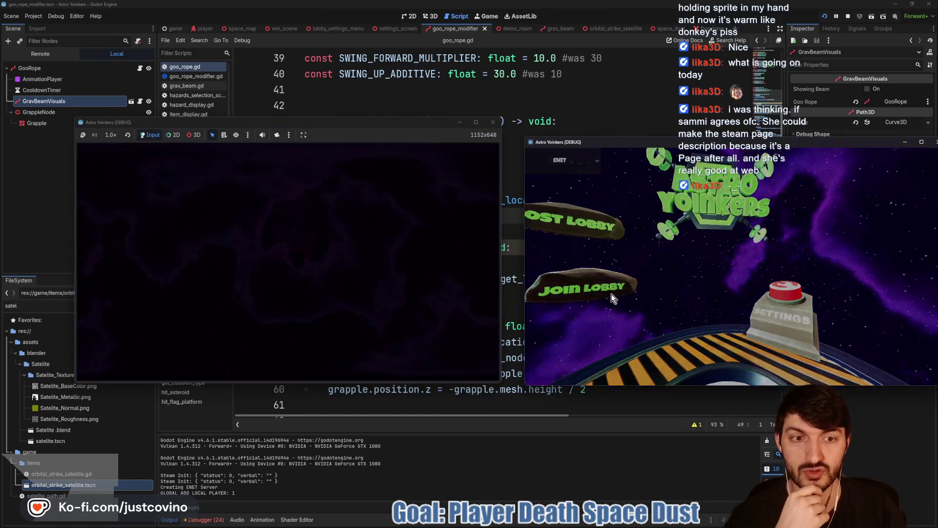
{"action": "left_click", "coordinate": [611, 295]}
{"action": "left_click", "coordinate": [758, 260]}
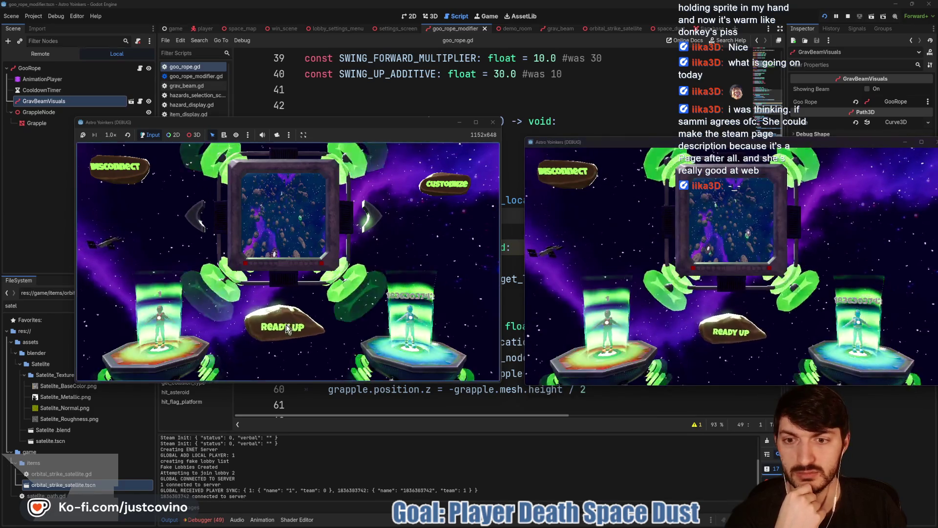
{"action": "left_click", "coordinate": [286, 323]}
{"action": "left_click", "coordinate": [309, 332]}
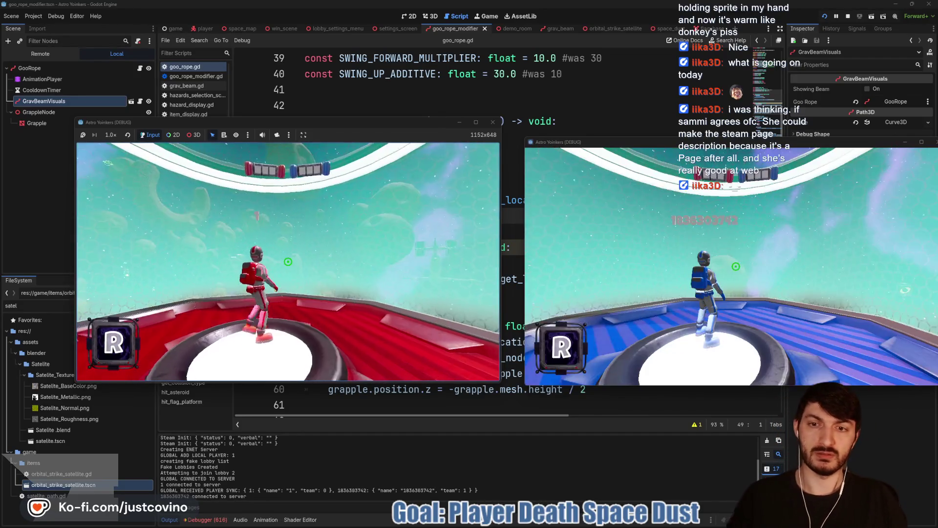
Step: Fire the grapple repeatedly at large asteroids, then stop both game windows with F8
{"action": "key", "text": "super"}
{"action": "left_click", "coordinate": [289, 261]}
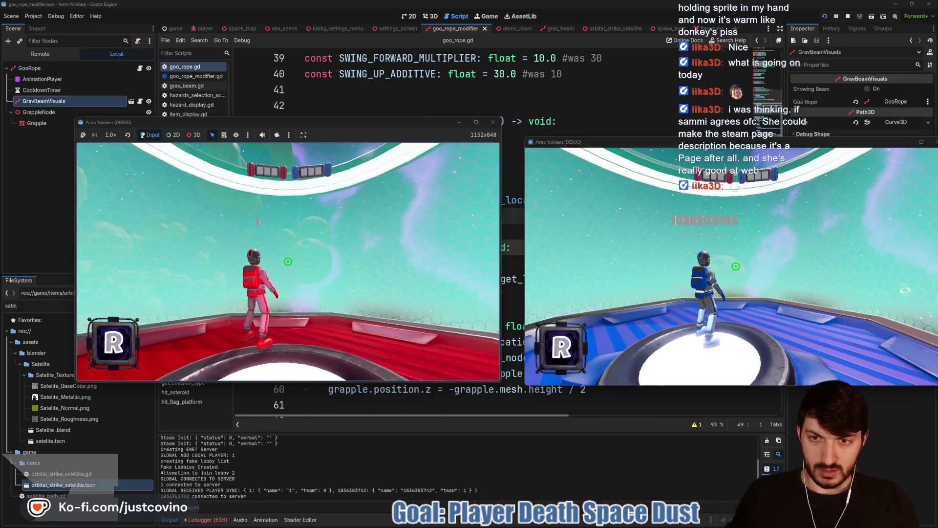
{"action": "left_click", "coordinate": [289, 262]}
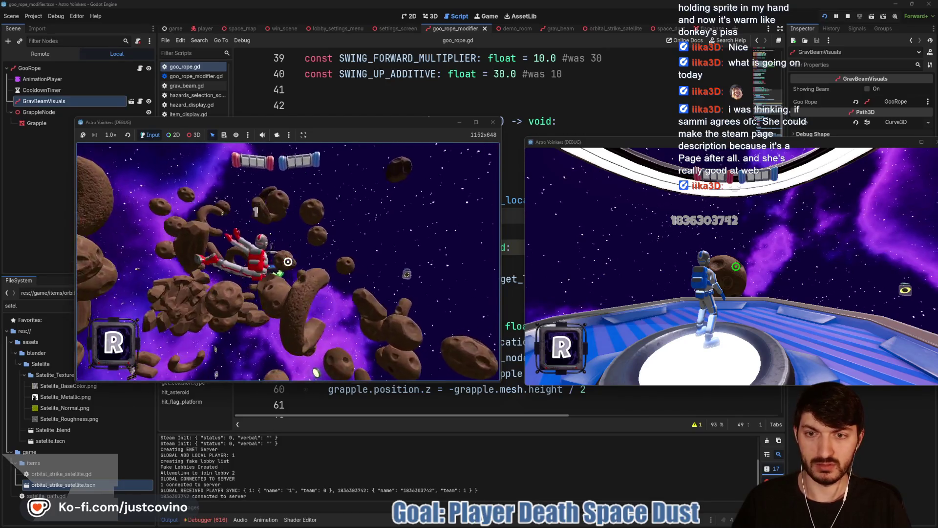
{"action": "left_click", "coordinate": [288, 261]}
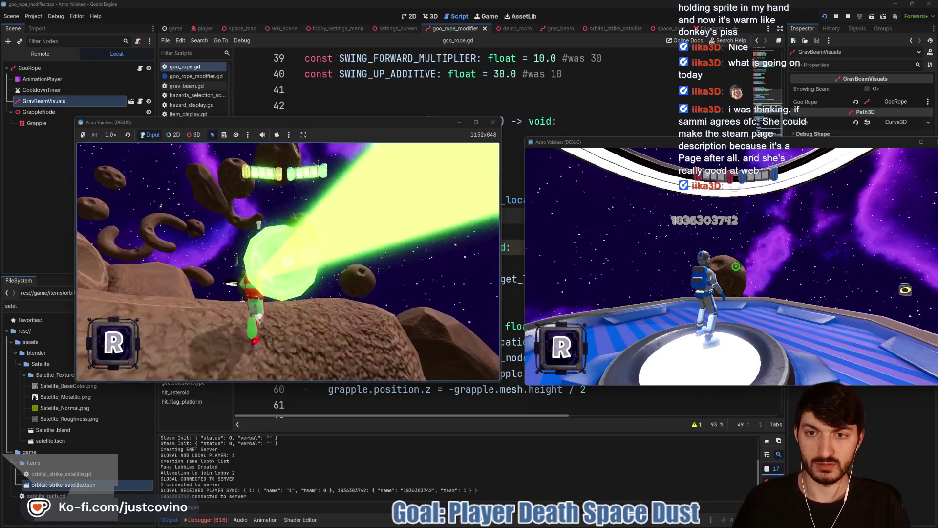
{"action": "left_click", "coordinate": [289, 261]}
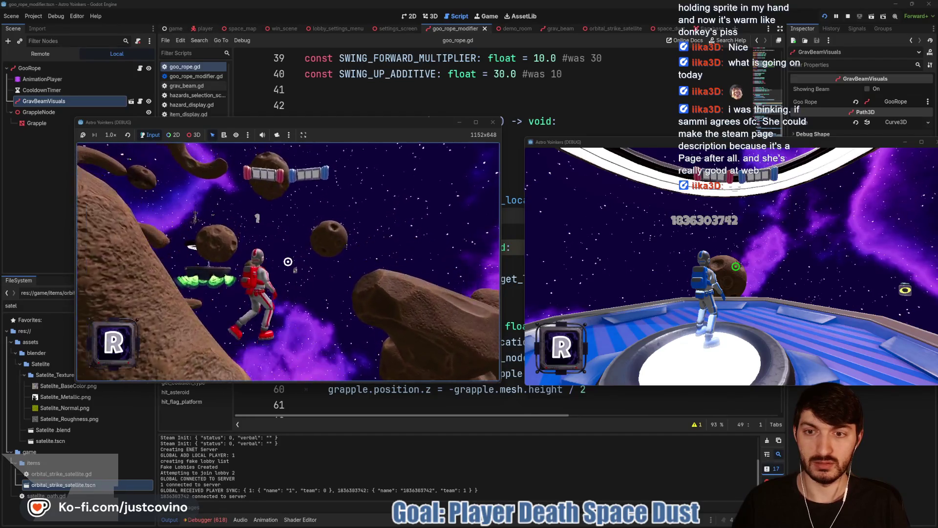
{"action": "left_click", "coordinate": [288, 262]}
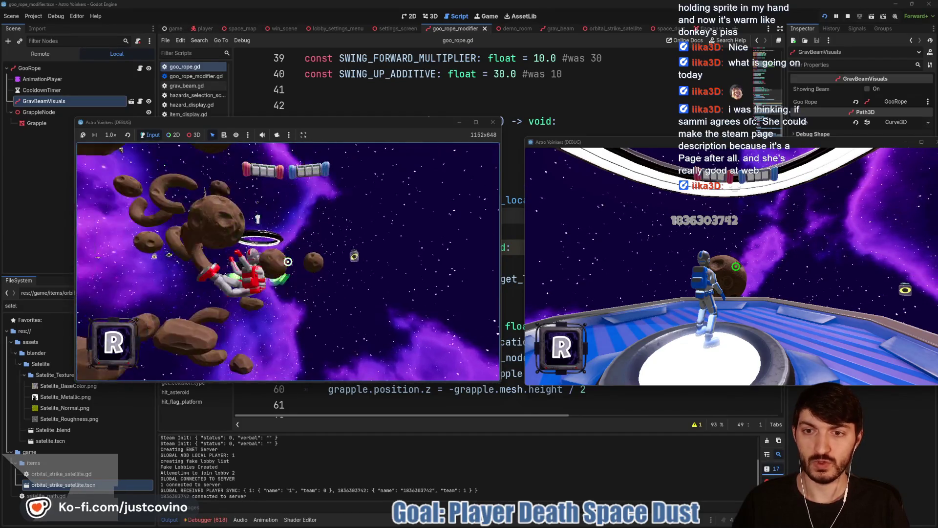
{"action": "left_click", "coordinate": [288, 262]}
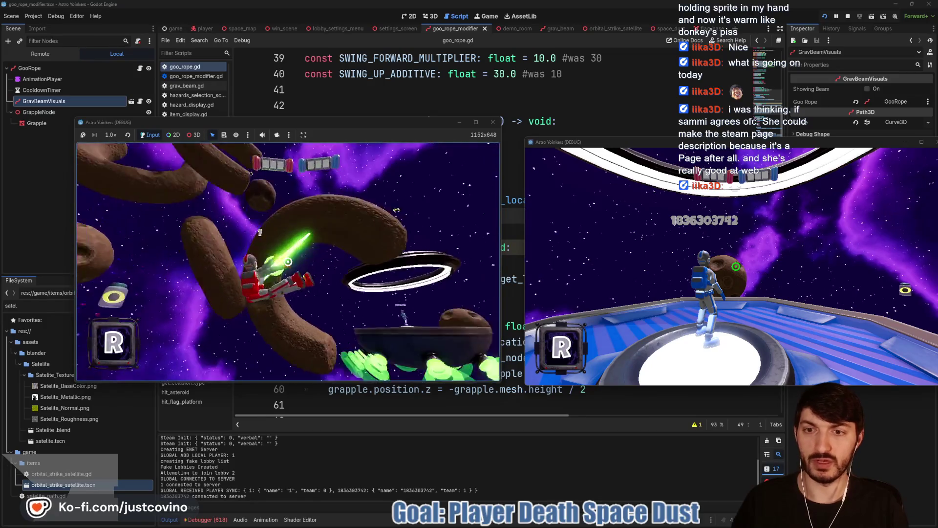
{"action": "left_click", "coordinate": [288, 262]}
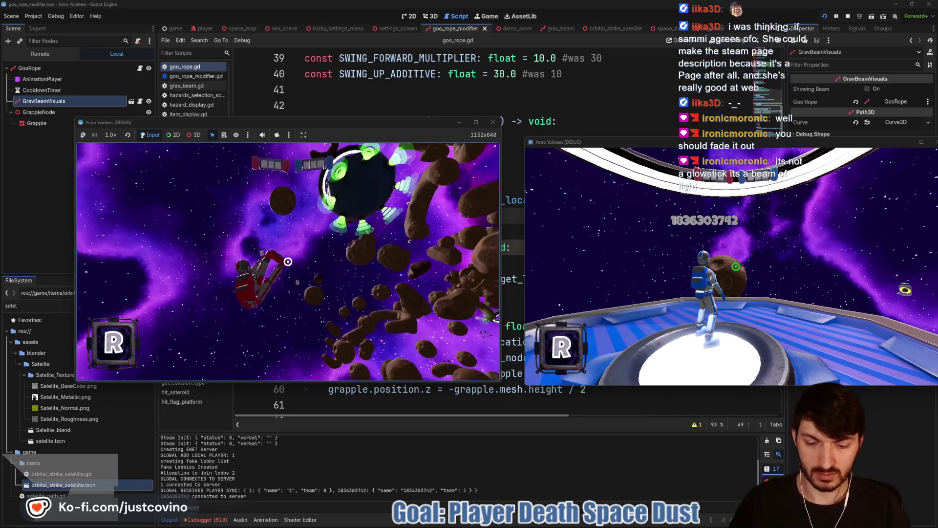
{"action": "key", "text": "F8"}
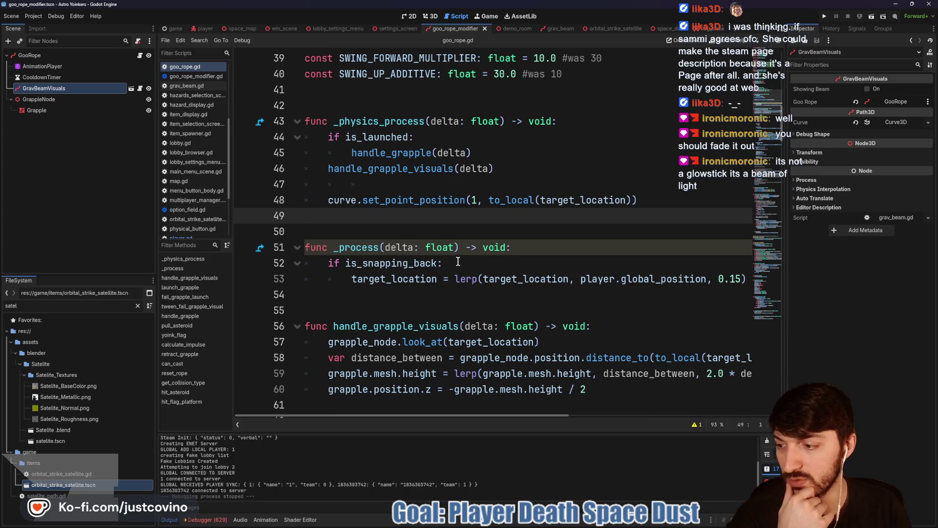
Step: Inspect BigBeamFollow's MeshInstance3D in the grav_beam 3D scene, then switch to goo_rope_modifier
{"action": "left_click", "coordinate": [374, 200]}
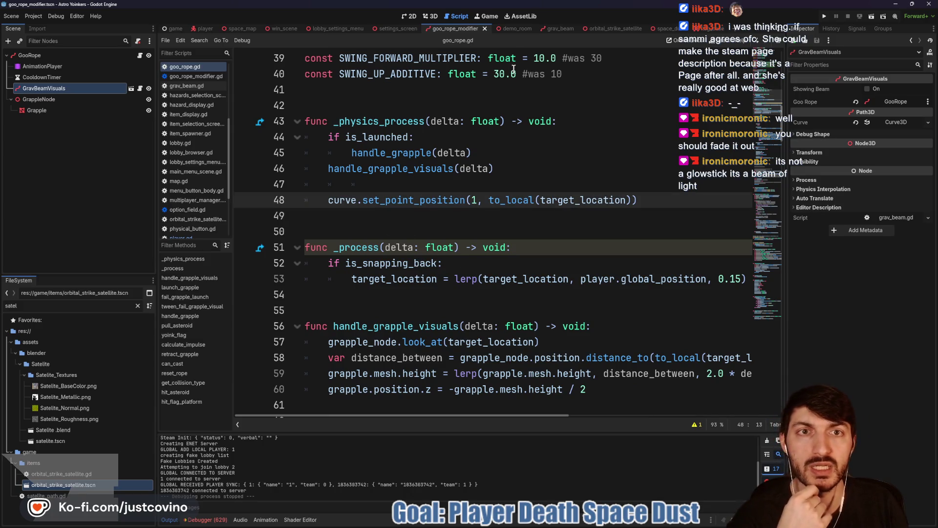
{"action": "left_click", "coordinate": [556, 29]}
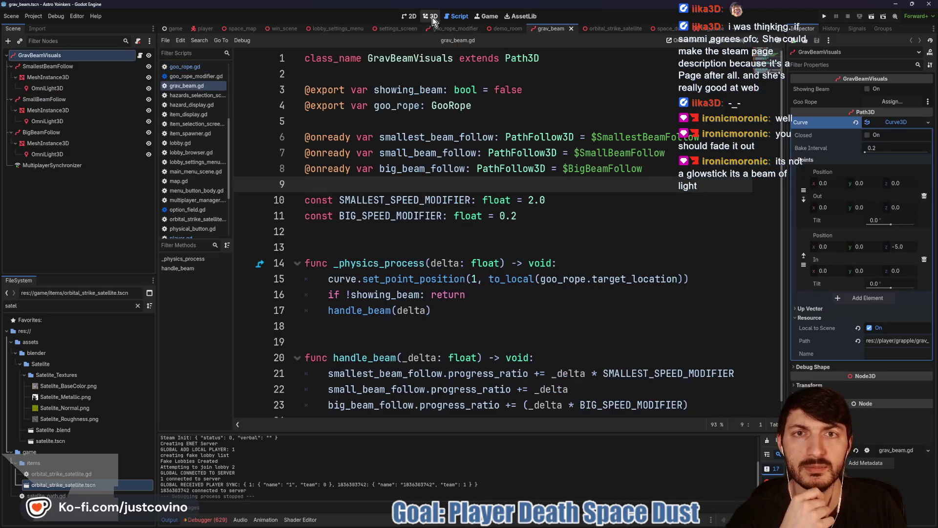
{"action": "left_click", "coordinate": [431, 16]}
{"action": "mouse_move", "coordinate": [448, 175]}
{"action": "left_mouse_down"}
{"action": "mouse_move", "coordinate": [274, 161]}
{"action": "mouse_move", "coordinate": [310, 202]}
{"action": "mouse_move", "coordinate": [431, 211]}
{"action": "mouse_move", "coordinate": [482, 195]}
{"action": "mouse_move", "coordinate": [502, 207]}
{"action": "mouse_move", "coordinate": [209, 154]}
{"action": "left_mouse_up"}
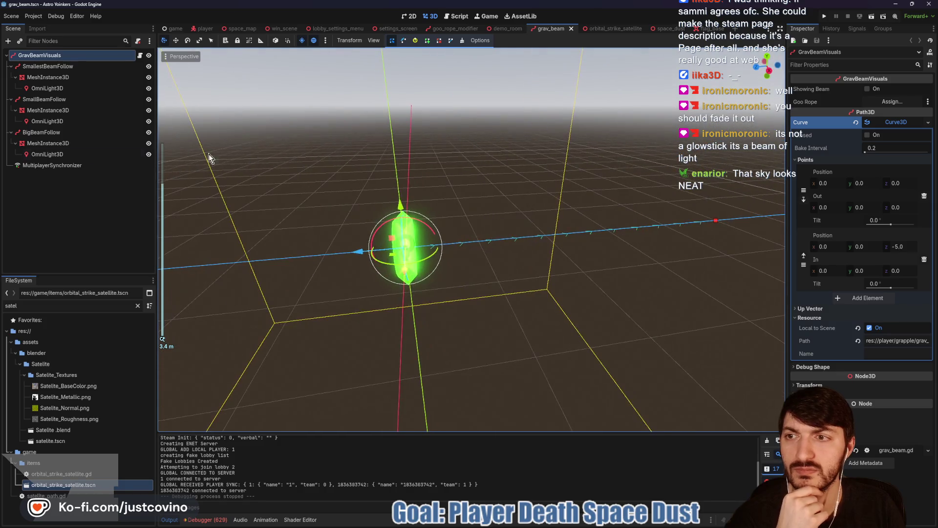
{"action": "left_click", "coordinate": [67, 144]}
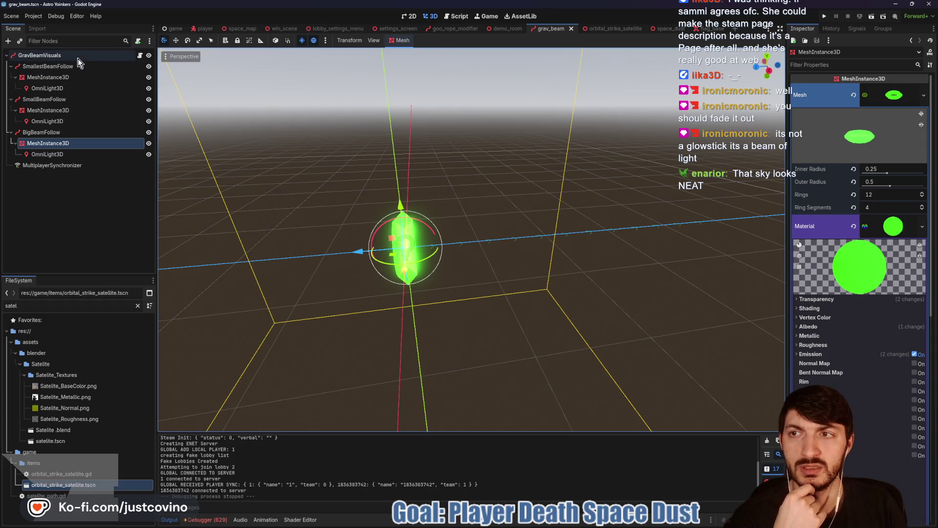
{"action": "left_click", "coordinate": [446, 31]}
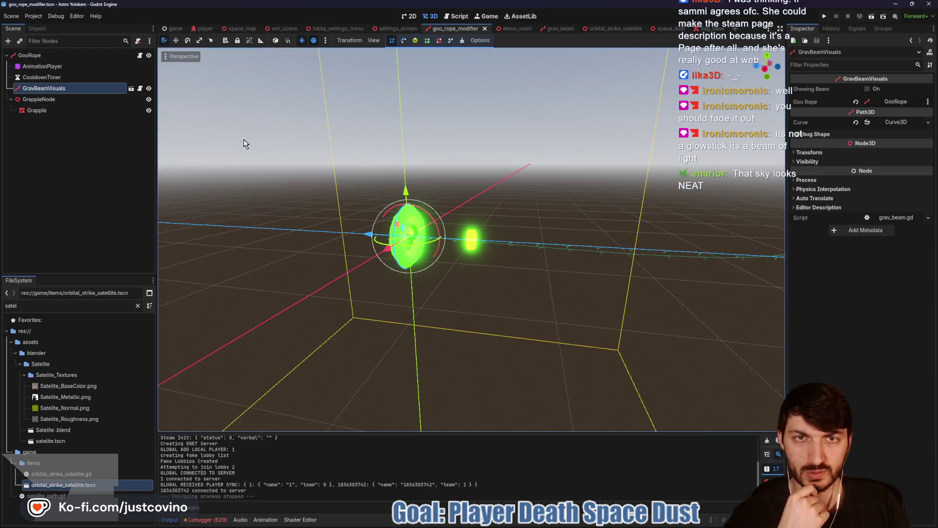
{"action": "left_click", "coordinate": [54, 110]}
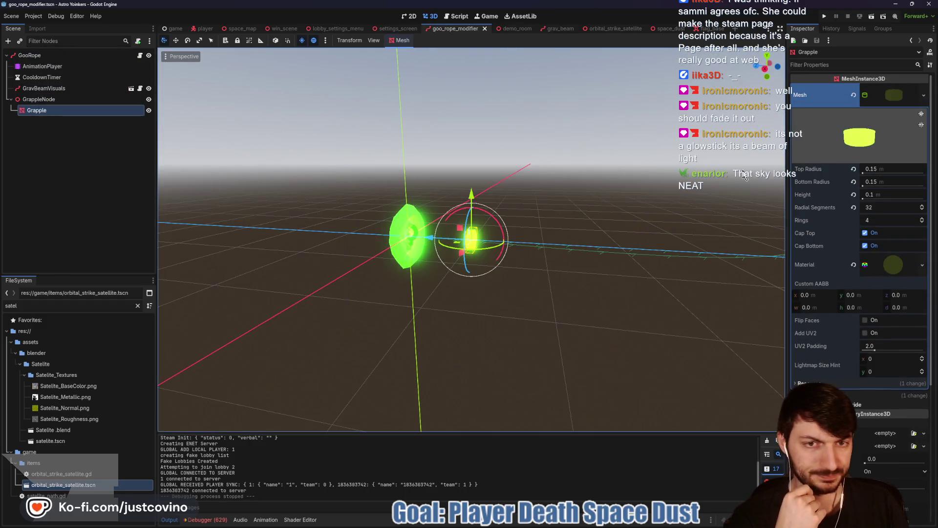
{"action": "left_click", "coordinate": [890, 262]}
{"action": "scroll", "coordinate": [865, 300], "scroll_direction": "down", "scroll_amount": 3}
{"action": "scroll", "coordinate": [864, 300], "scroll_direction": "down", "scroll_amount": 2}
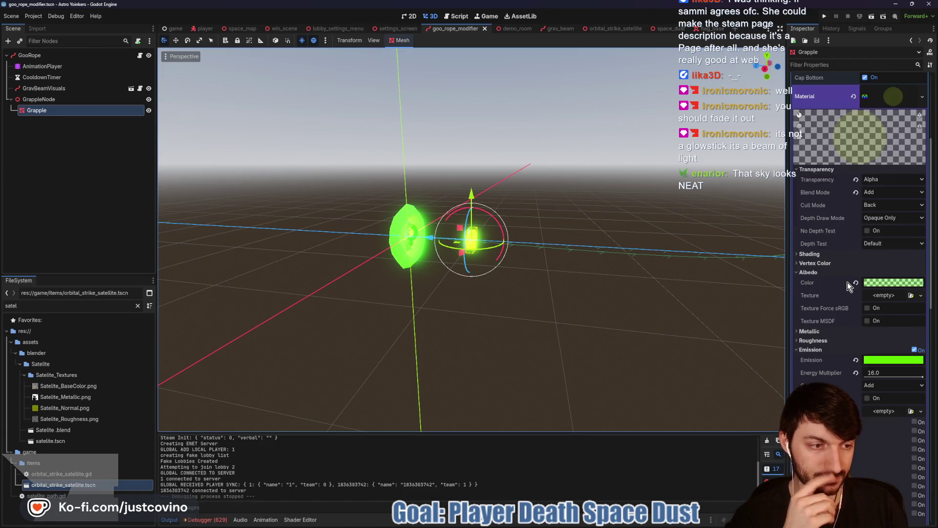
{"action": "scroll", "coordinate": [842, 283], "scroll_direction": "down", "scroll_amount": 2}
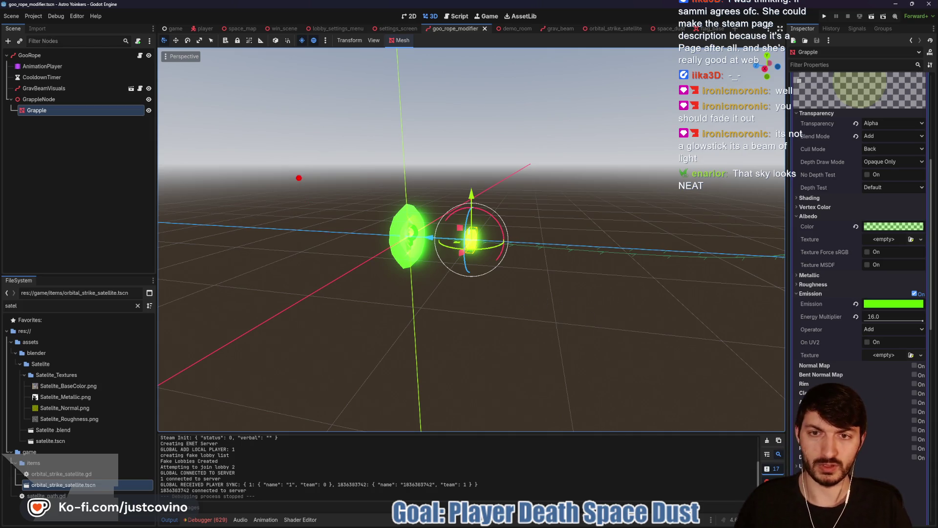
{"action": "left_click_drag", "start_coordinate": [299, 178], "coordinate": [703, 172]}
{"action": "left_click_drag", "start_coordinate": [268, 298], "coordinate": [781, 297]}
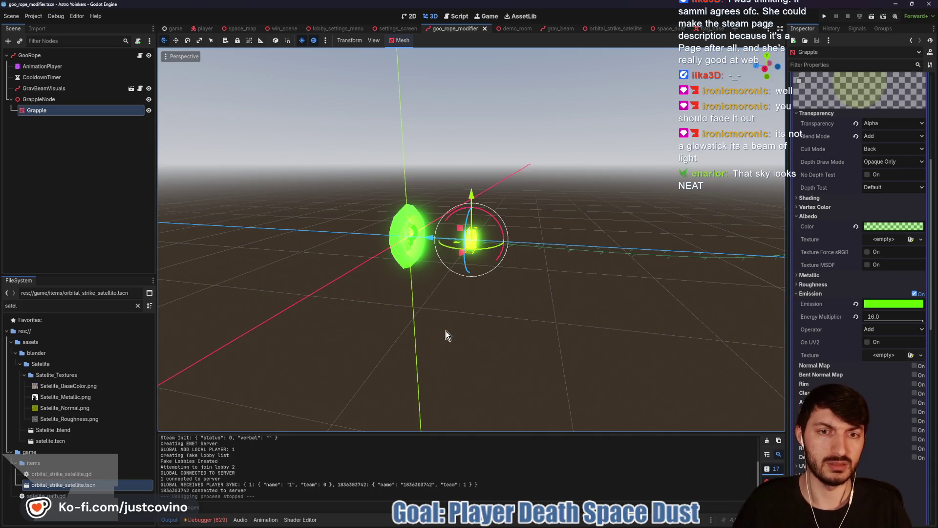
{"action": "scroll", "coordinate": [834, 299], "scroll_direction": "up", "scroll_amount": 4}
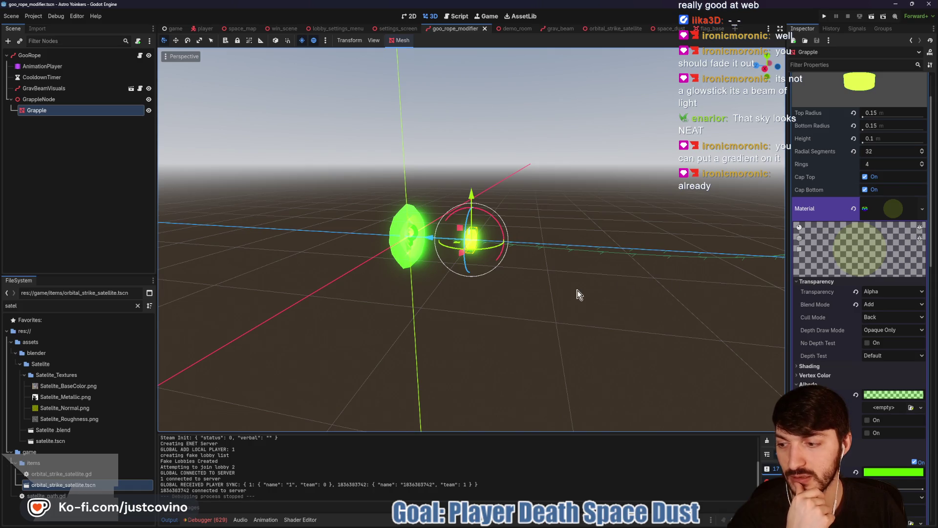
{"action": "scroll", "coordinate": [844, 303], "scroll_direction": "down", "scroll_amount": 2}
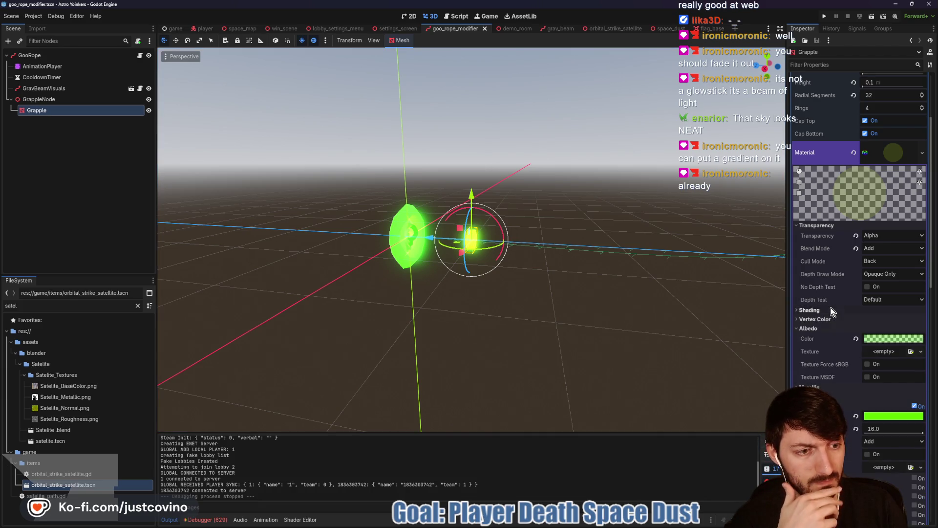
{"action": "scroll", "coordinate": [831, 306], "scroll_direction": "down", "scroll_amount": 4}
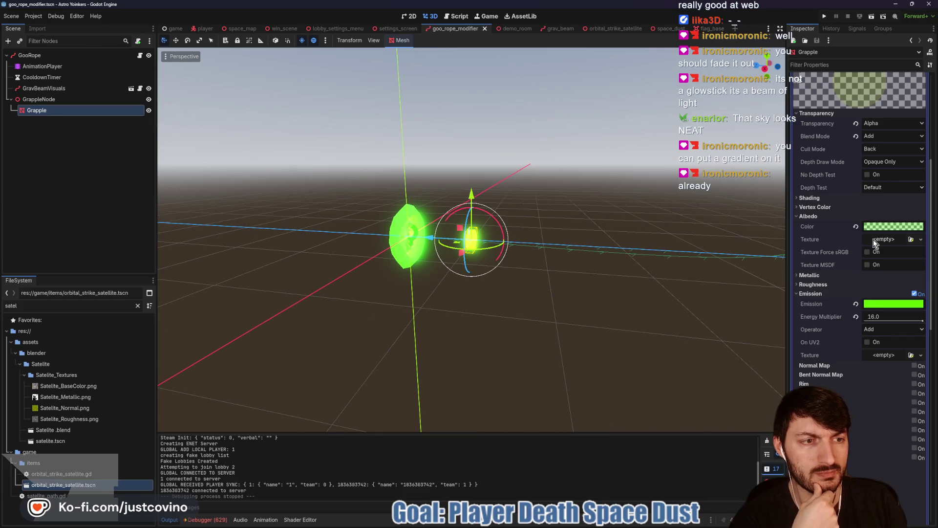
{"action": "scroll", "coordinate": [880, 219], "scroll_direction": "up", "scroll_amount": 5}
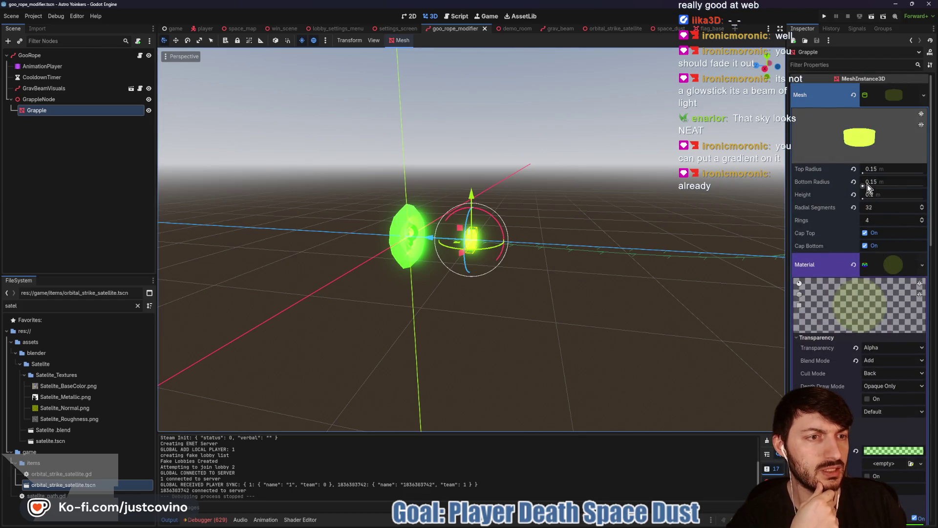
Step: Stretch the Grapple cylinder mesh height to 7.243 m and give its albedo a new GradientTexture1D
{"action": "mouse_move", "coordinate": [864, 200]}
{"action": "left_mouse_down"}
{"action": "mouse_move", "coordinate": [875, 200]}
{"action": "mouse_move", "coordinate": [868, 203]}
{"action": "left_mouse_up"}
{"action": "scroll", "coordinate": [608, 295], "scroll_direction": "down", "scroll_amount": 3}
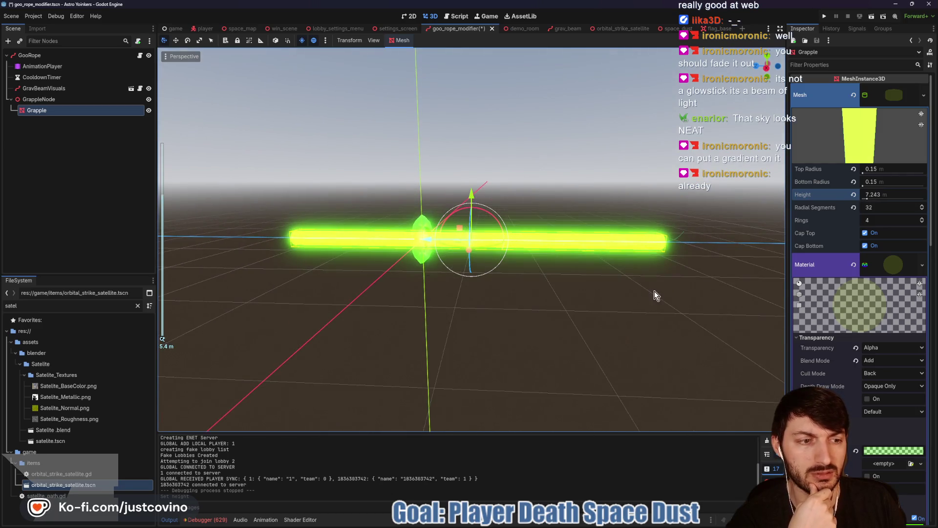
{"action": "scroll", "coordinate": [850, 394], "scroll_direction": "down", "scroll_amount": 2}
{"action": "left_click", "coordinate": [874, 350]}
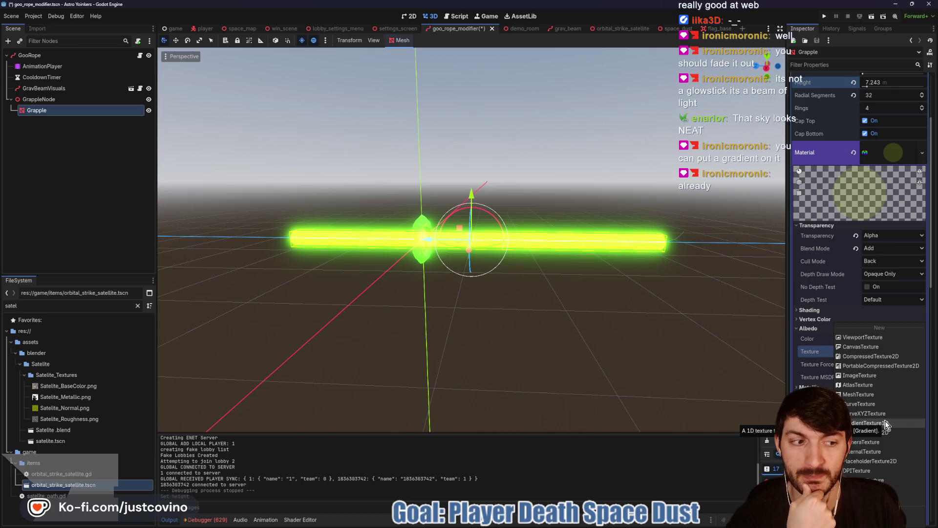
{"action": "left_click", "coordinate": [885, 424]}
Step: Copy the beam's green colour code, then make the gradient's first point near-transparent with snapping on
{"action": "left_click", "coordinate": [892, 338]}
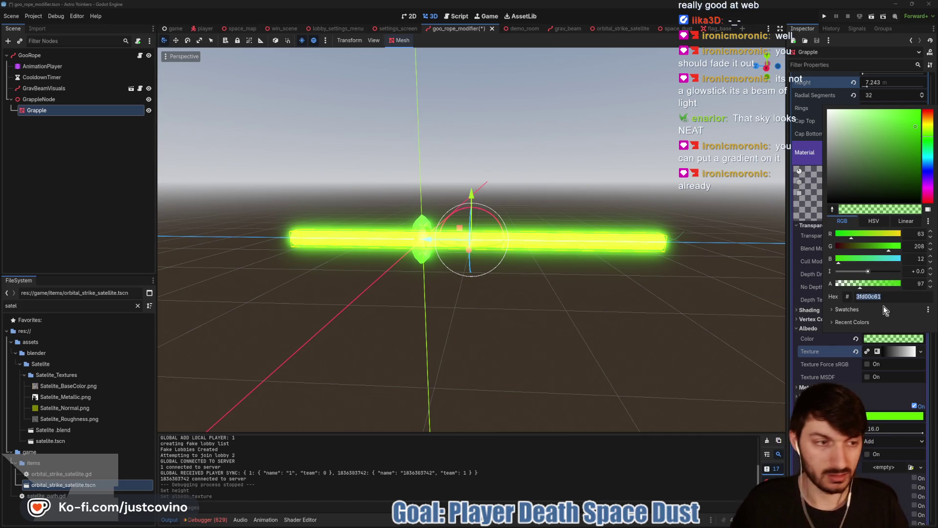
{"action": "left_click", "coordinate": [904, 356]}
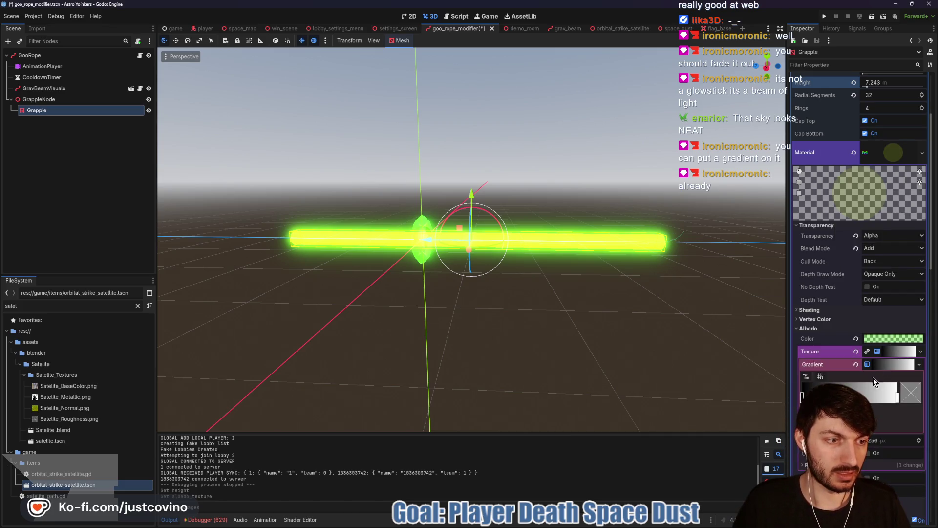
{"action": "left_click", "coordinate": [820, 376]}
{"action": "left_click", "coordinate": [908, 397]}
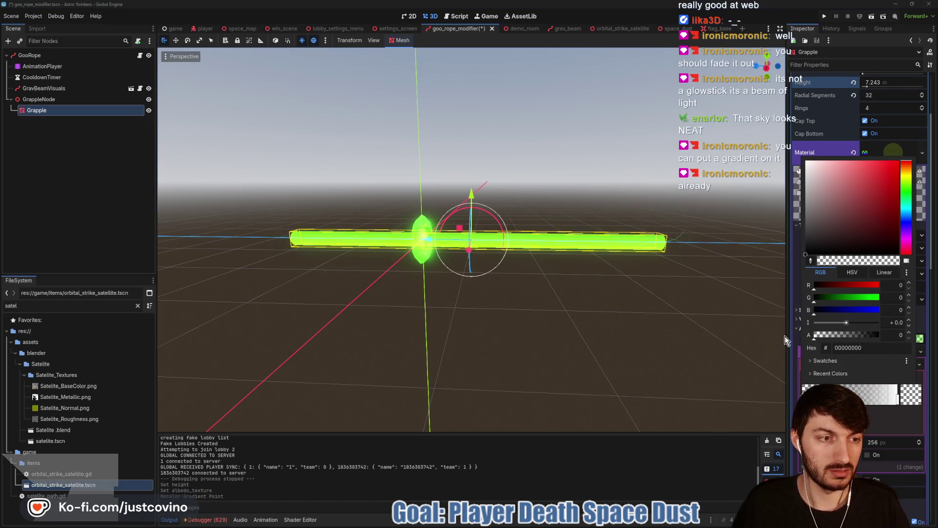
{"action": "mouse_move", "coordinate": [826, 336]}
{"action": "left_mouse_down"}
{"action": "mouse_move", "coordinate": [837, 336]}
{"action": "mouse_move", "coordinate": [794, 351]}
{"action": "left_mouse_up"}
Step: Set the gradient's end point colour to the beam's green, 3fd00c61
{"action": "left_click", "coordinate": [897, 396]}
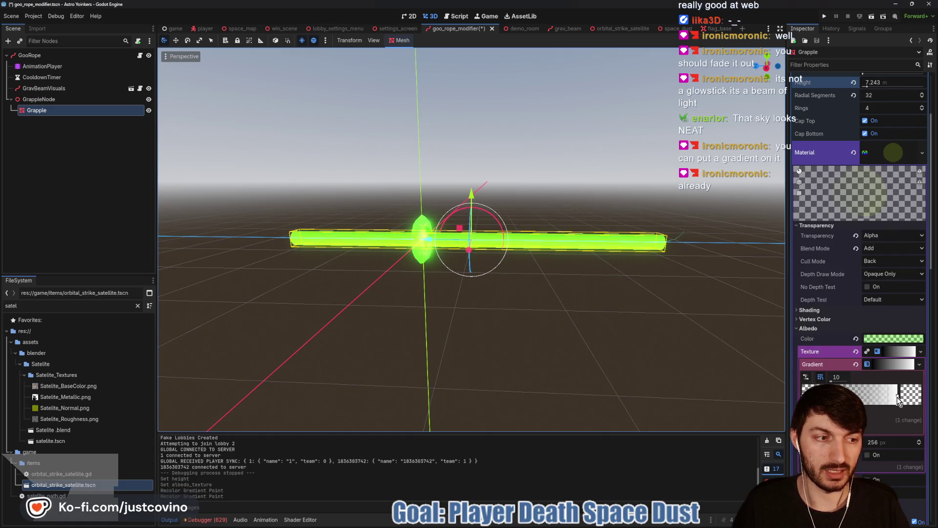
{"action": "left_click", "coordinate": [911, 394]}
{"action": "double_click", "coordinate": [867, 348]}
{"action": "type", "text": "ffffff"}
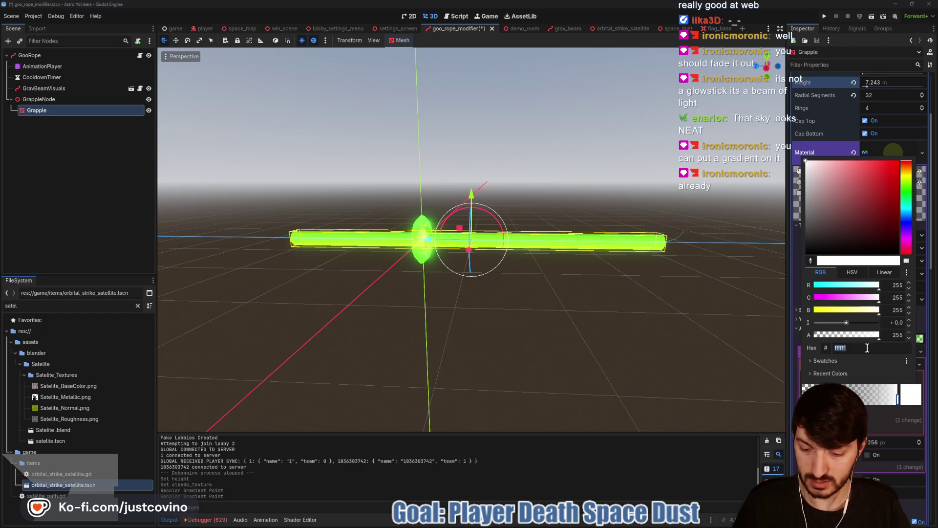
{"action": "type", "text": "3fd00c61"}
{"action": "key", "text": "Return"}
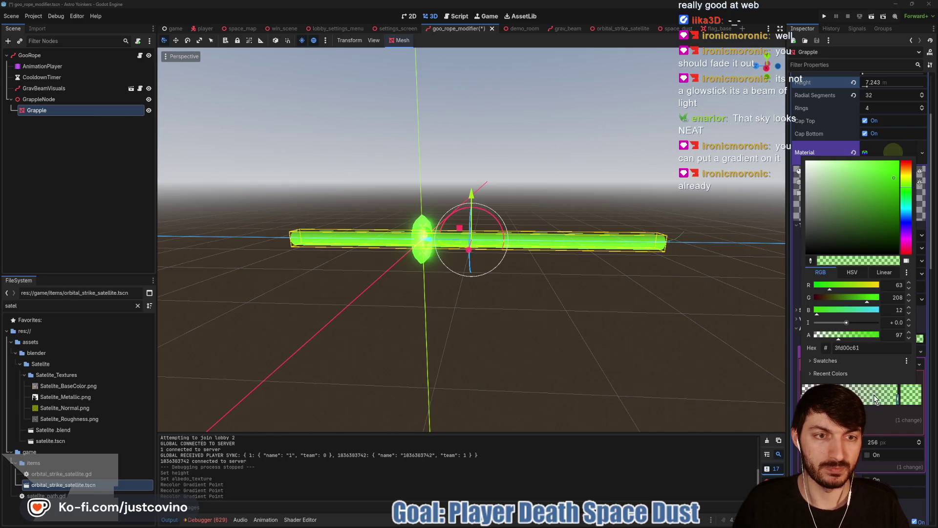
{"action": "left_click", "coordinate": [633, 307]}
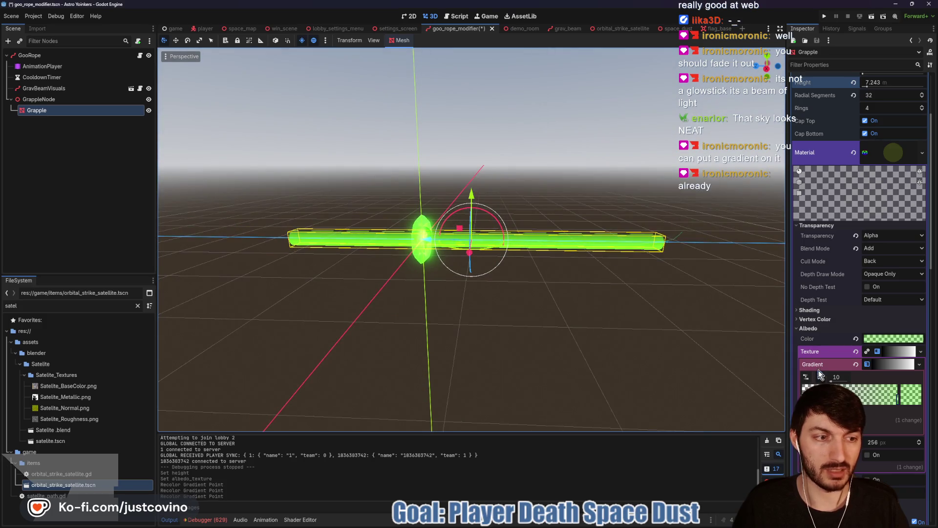
Step: Replace the albedo texture with a new GradientTexture2D and move its fill end point downward
{"action": "left_click", "coordinate": [857, 351]}
{"action": "left_click", "coordinate": [879, 354]}
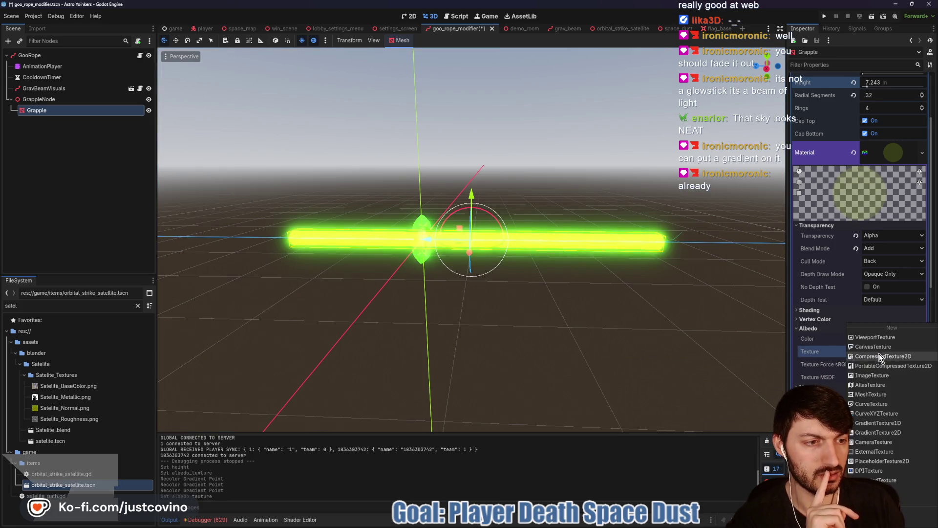
{"action": "left_click", "coordinate": [886, 369]}
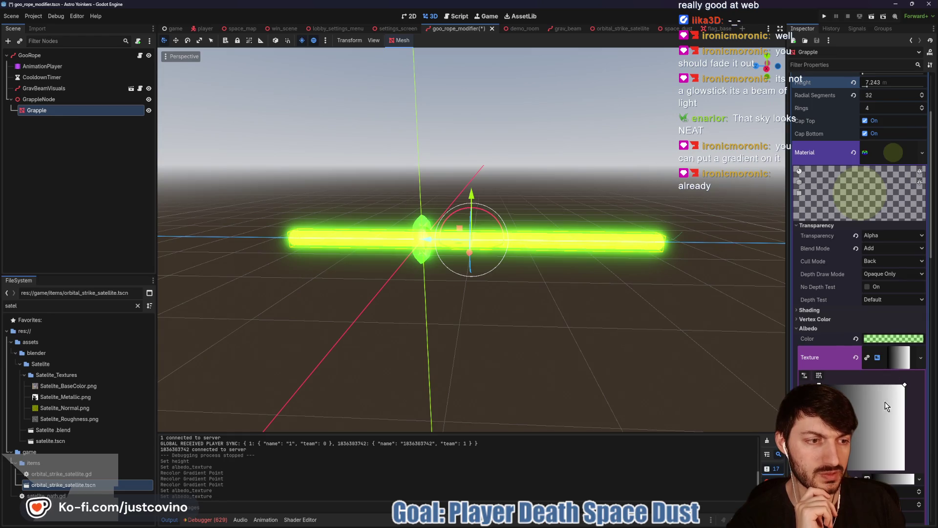
{"action": "left_click", "coordinate": [818, 375]}
{"action": "left_click_drag", "start_coordinate": [905, 386], "coordinate": [905, 420]}
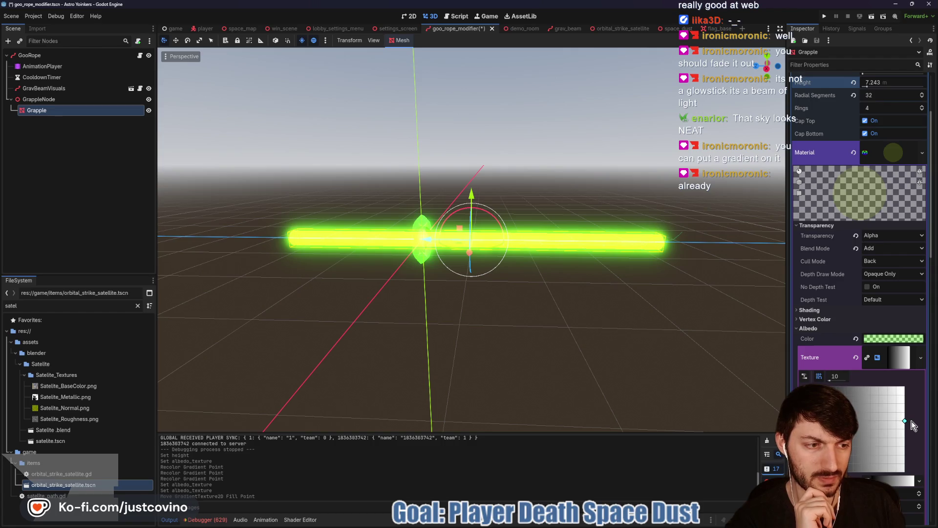
Step: Set the first gradient point's alpha to 0 and shift the green stop so most of the gradient is green
{"action": "scroll", "coordinate": [841, 382], "scroll_direction": "down", "scroll_amount": 3}
{"action": "double_click", "coordinate": [802, 347]}
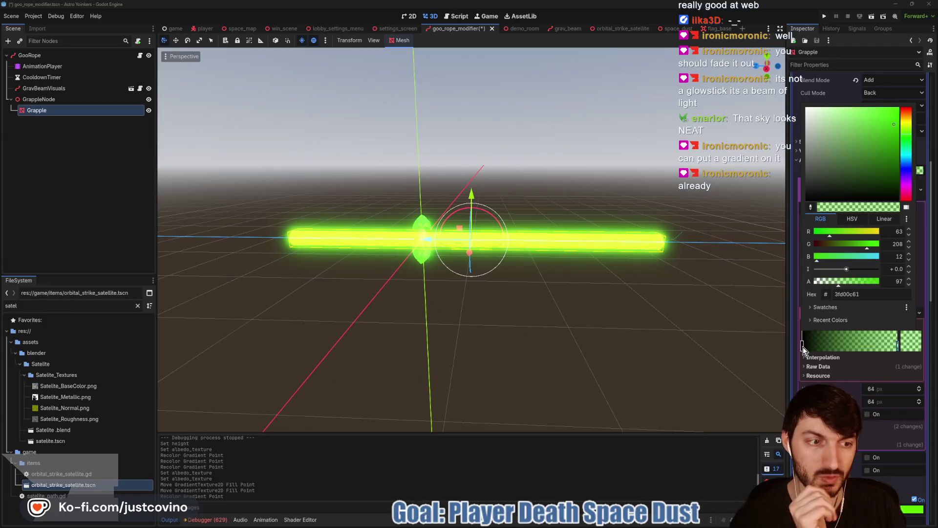
{"action": "double_click", "coordinate": [802, 347]}
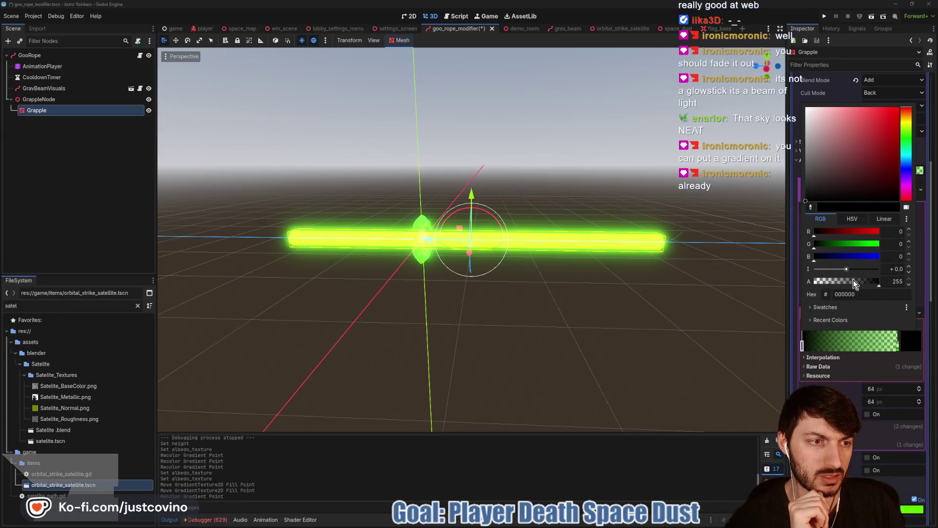
{"action": "left_click_drag", "start_coordinate": [860, 281], "coordinate": [720, 289]}
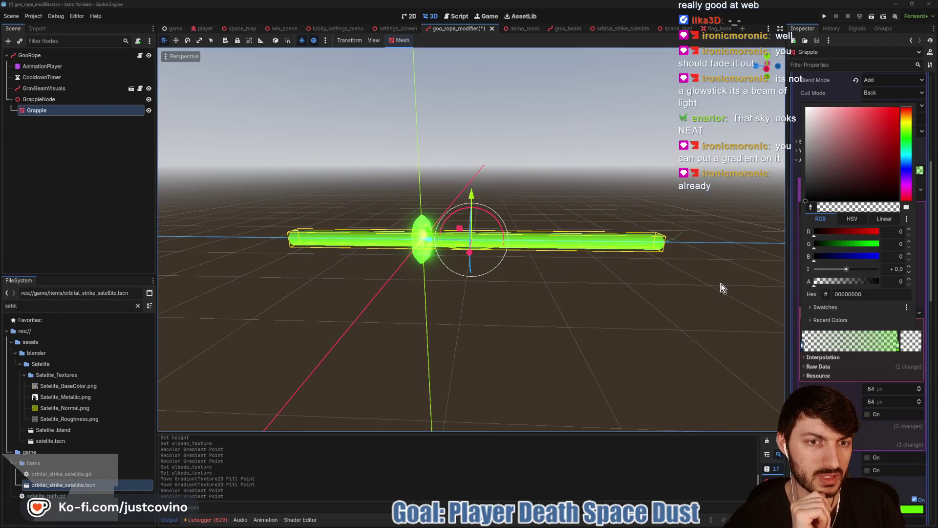
{"action": "left_click", "coordinate": [896, 343]}
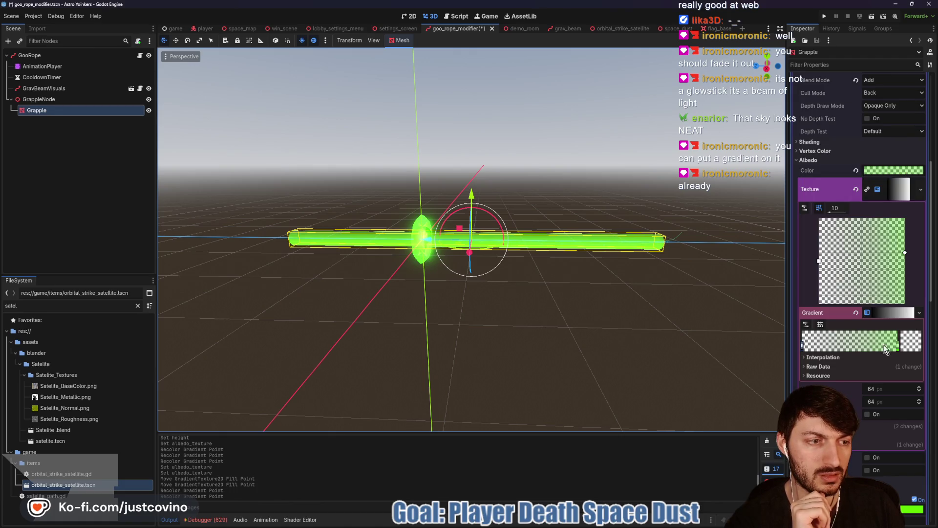
{"action": "left_click_drag", "start_coordinate": [895, 344], "coordinate": [808, 345]}
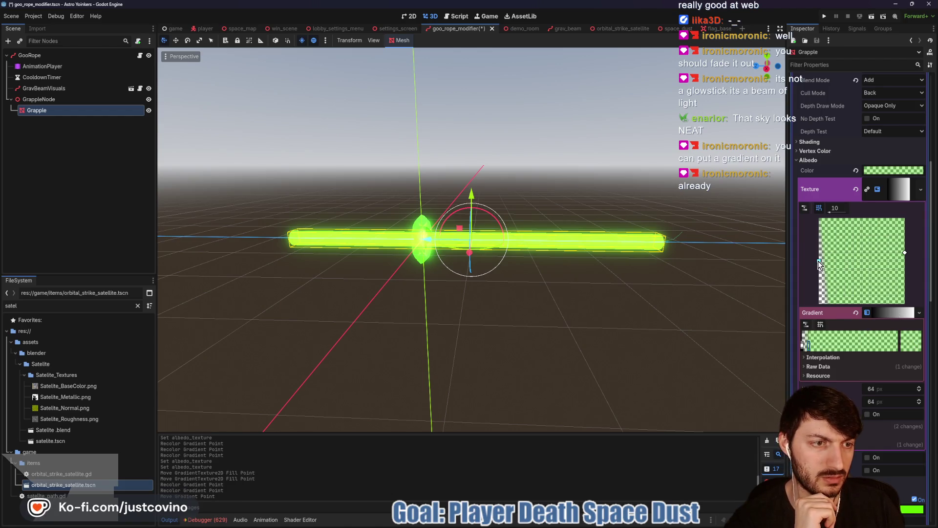
Step: Reposition the fill handles and gradient stops so the green beam fades to transparent at one end
{"action": "left_click_drag", "start_coordinate": [821, 262], "coordinate": [873, 304]}
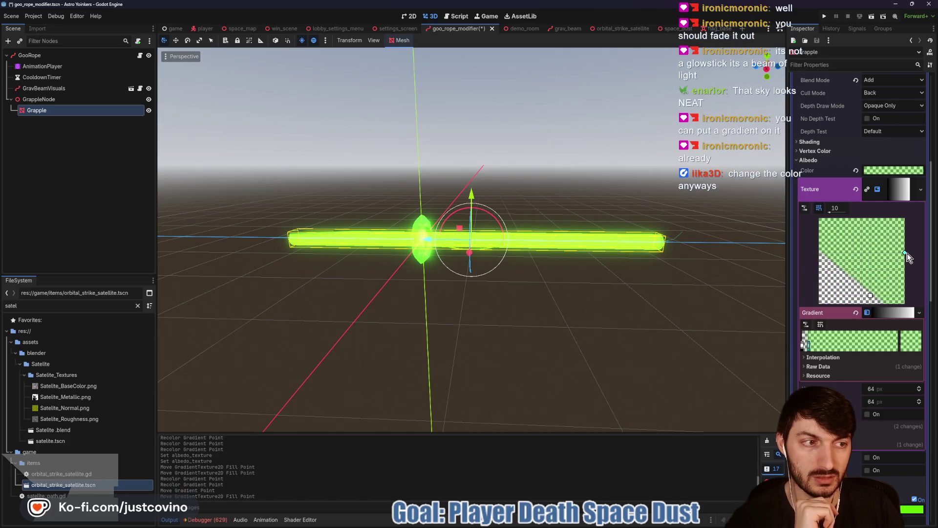
{"action": "left_click_drag", "start_coordinate": [904, 253], "coordinate": [862, 218]}
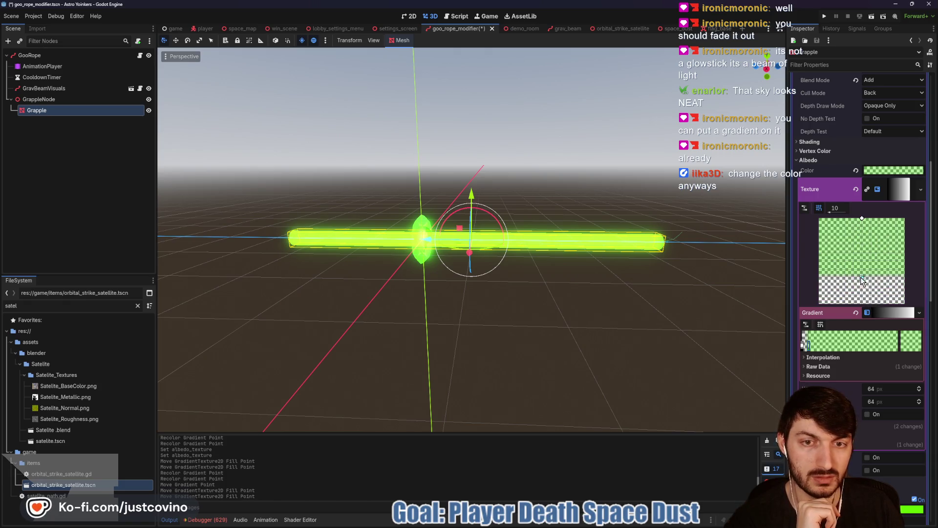
{"action": "mouse_move", "coordinate": [863, 296]}
{"action": "left_mouse_down"}
{"action": "mouse_move", "coordinate": [875, 274]}
{"action": "mouse_move", "coordinate": [862, 303]}
{"action": "mouse_move", "coordinate": [862, 274]}
{"action": "mouse_move", "coordinate": [865, 315]}
{"action": "mouse_move", "coordinate": [861, 260]}
{"action": "left_mouse_up"}
{"action": "left_click_drag", "start_coordinate": [811, 345], "coordinate": [855, 344]}
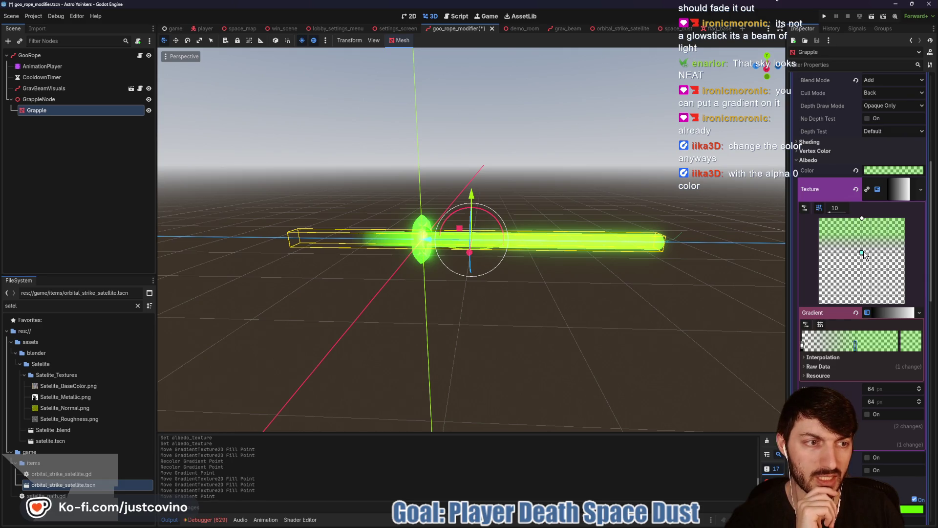
{"action": "mouse_move", "coordinate": [862, 253]}
{"action": "left_mouse_down"}
{"action": "mouse_move", "coordinate": [865, 275]}
{"action": "mouse_move", "coordinate": [864, 255]}
{"action": "left_mouse_up"}
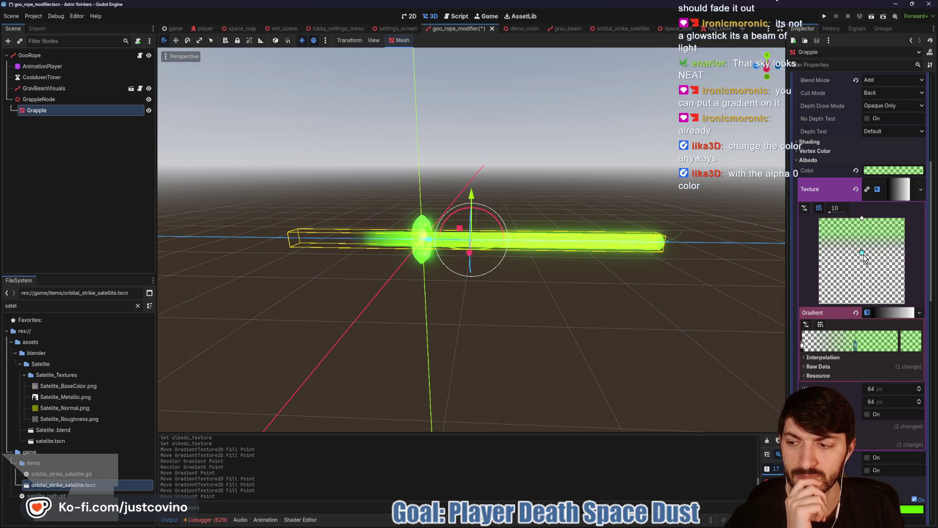
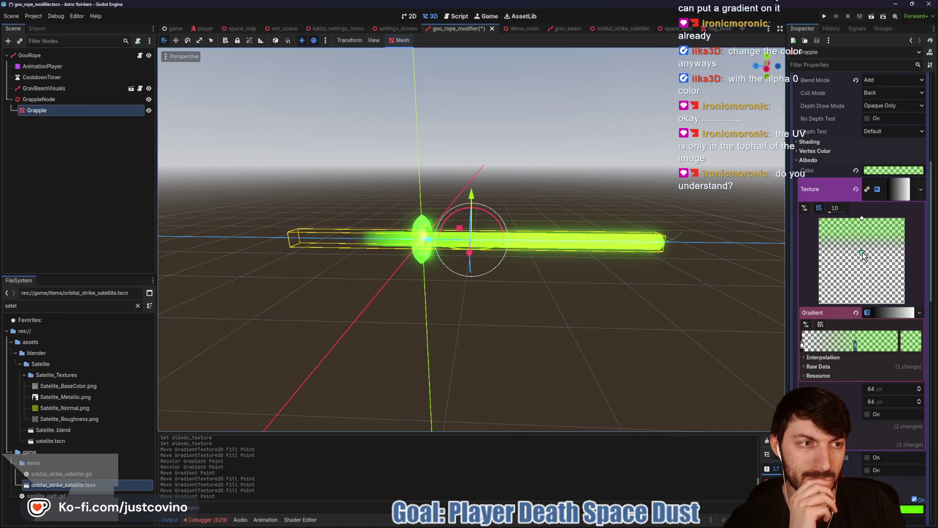
Step: Drag the albedo gradient texture's fill point down, then back to the top edge, leaving green only up top
{"action": "mouse_move", "coordinate": [587, 244]}
{"action": "left_mouse_down"}
{"action": "mouse_move", "coordinate": [367, 303]}
{"action": "mouse_move", "coordinate": [164, 340]}
{"action": "mouse_move", "coordinate": [236, 257]}
{"action": "mouse_move", "coordinate": [735, 292]}
{"action": "mouse_move", "coordinate": [673, 288]}
{"action": "left_mouse_up"}
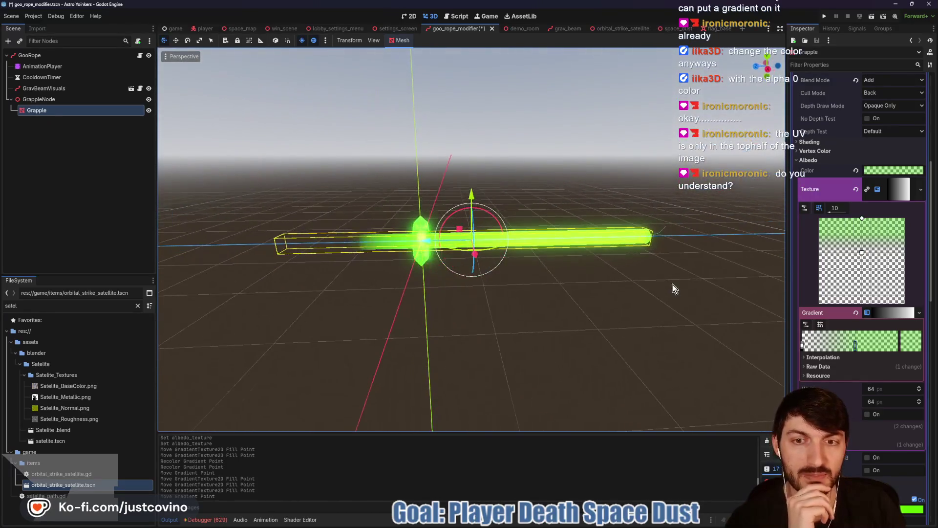
{"action": "mouse_move", "coordinate": [861, 252]}
{"action": "left_mouse_down"}
{"action": "mouse_move", "coordinate": [860, 280]}
{"action": "mouse_move", "coordinate": [861, 254]}
{"action": "left_mouse_up"}
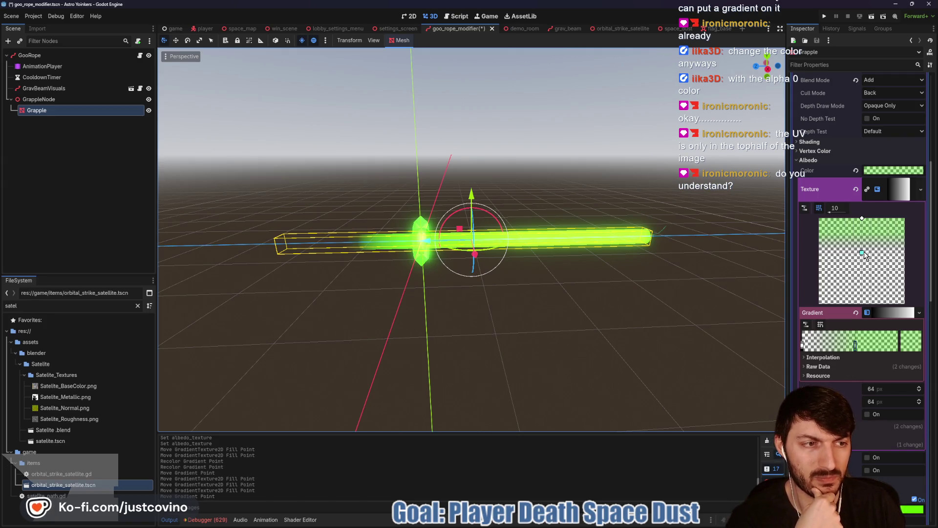
{"action": "mouse_move", "coordinate": [863, 253]}
{"action": "left_mouse_down"}
{"action": "mouse_move", "coordinate": [864, 283]}
{"action": "mouse_move", "coordinate": [860, 262]}
{"action": "left_mouse_up"}
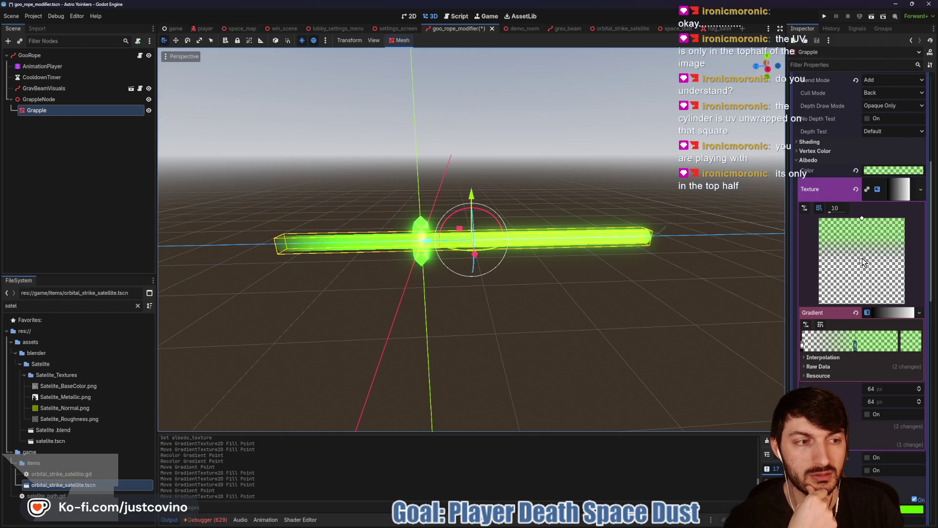
{"action": "left_click_drag", "start_coordinate": [861, 262], "coordinate": [862, 253]}
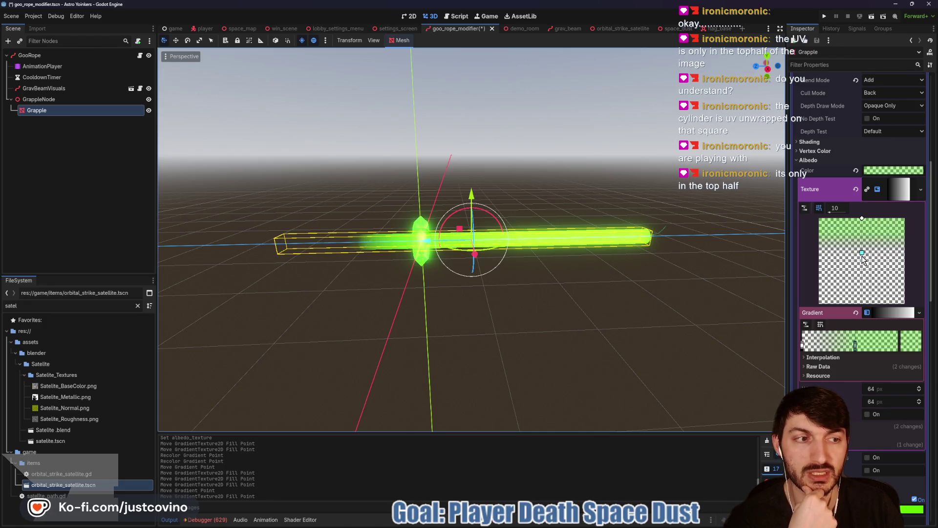
{"action": "left_click", "coordinate": [861, 256]}
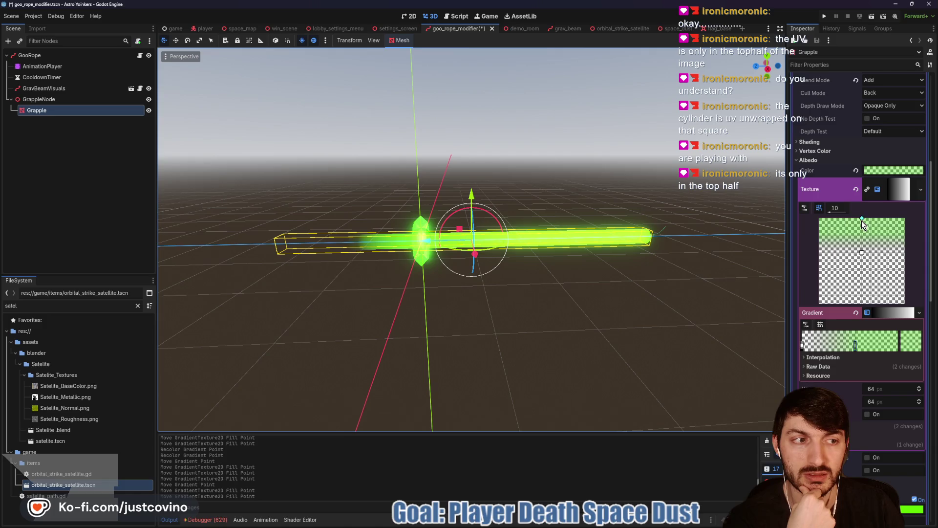
{"action": "left_click_drag", "start_coordinate": [861, 220], "coordinate": [862, 258]}
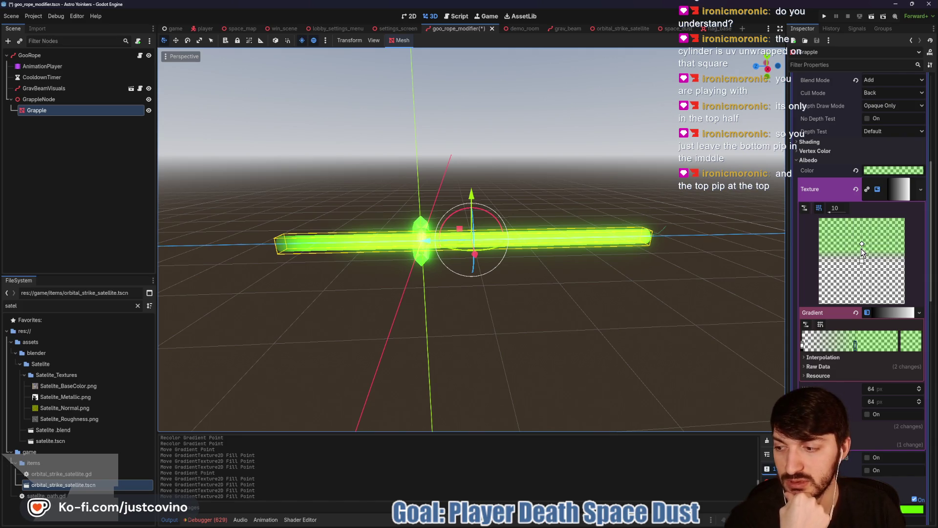
{"action": "left_click_drag", "start_coordinate": [863, 245], "coordinate": [864, 221]}
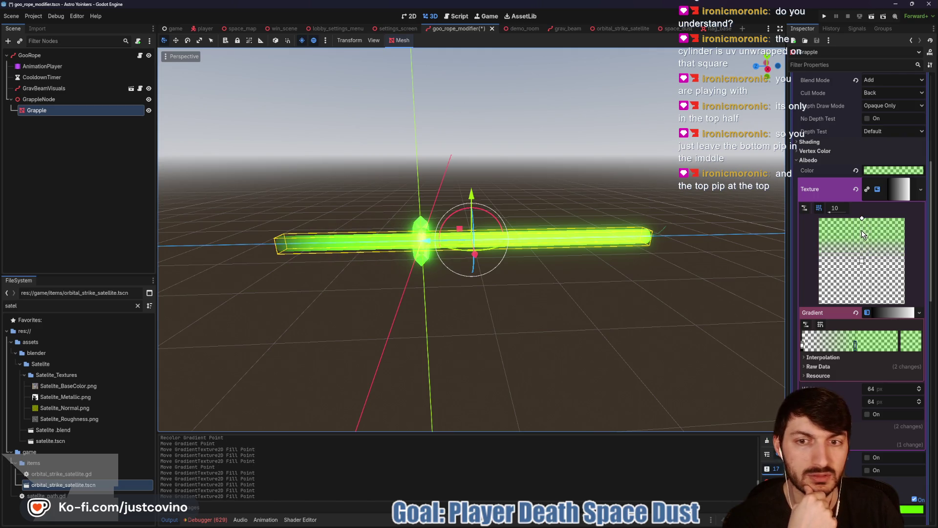
{"action": "scroll", "coordinate": [341, 306], "scroll_direction": "up", "scroll_amount": 3}
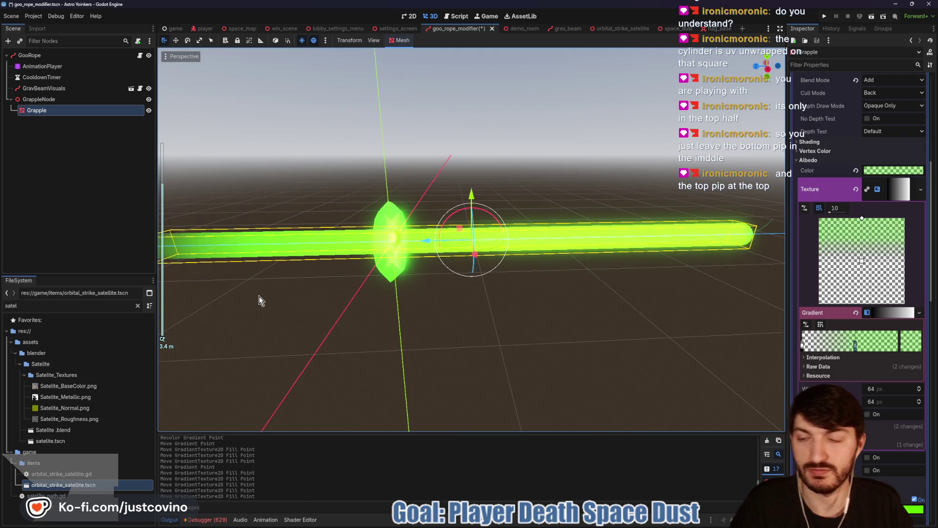
{"action": "left_click_drag", "start_coordinate": [272, 303], "coordinate": [456, 283]}
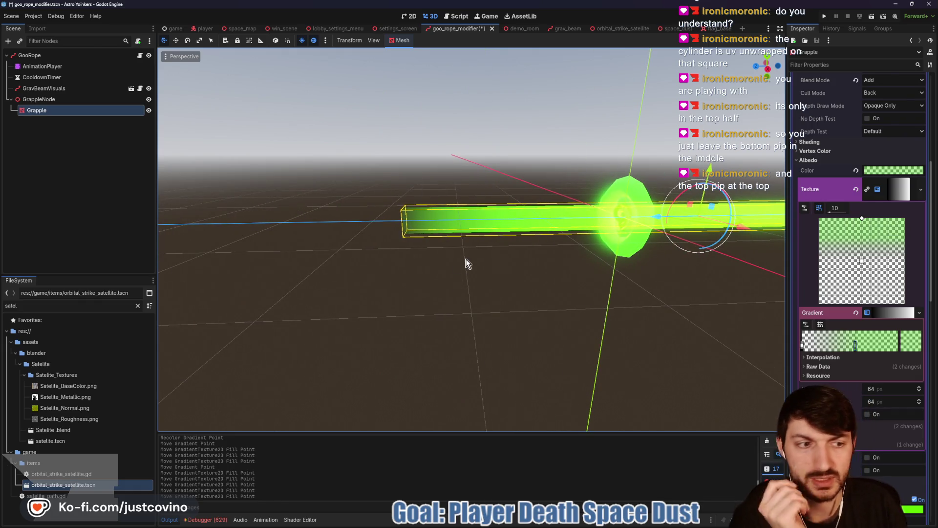
Step: Recolour the left gradient point to transparent white (ffffff00) and drag the stop left to widen green
{"action": "double_click", "coordinate": [802, 346]}
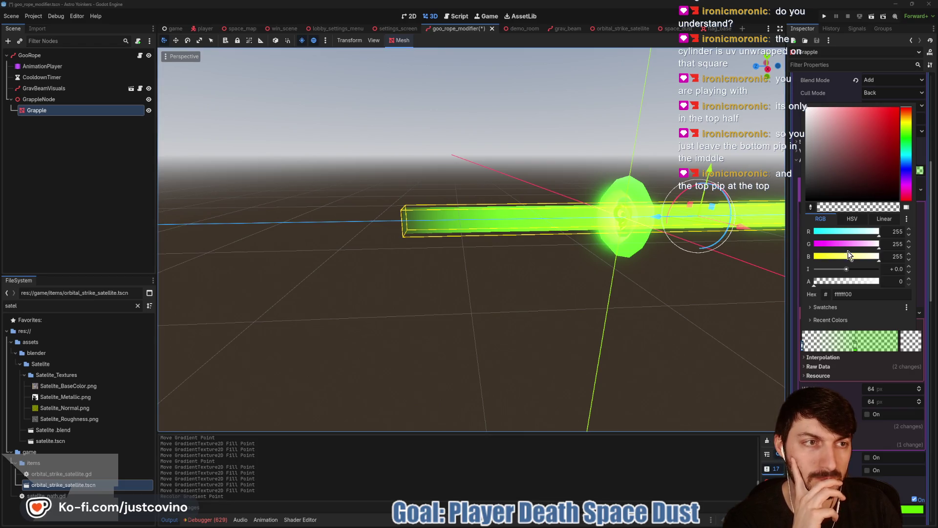
{"action": "mouse_move", "coordinate": [846, 268]}
{"action": "left_mouse_down"}
{"action": "mouse_move", "coordinate": [872, 272]}
{"action": "mouse_move", "coordinate": [832, 275]}
{"action": "mouse_move", "coordinate": [843, 273]}
{"action": "left_mouse_up"}
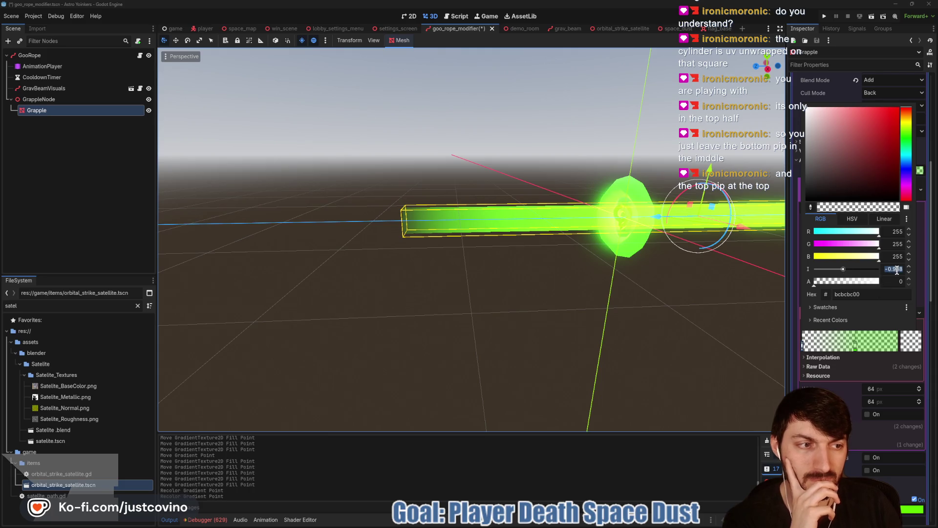
{"action": "key", "text": "Return"}
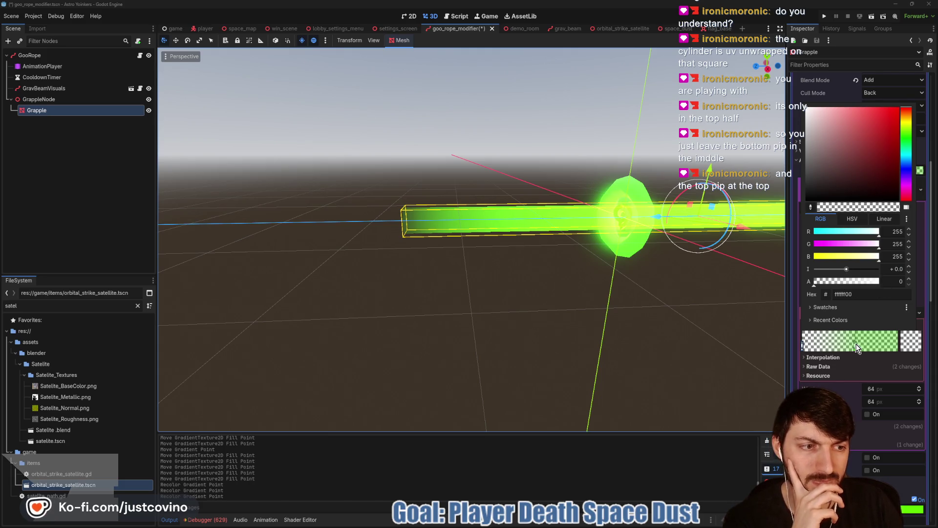
{"action": "left_click", "coordinate": [854, 346]}
{"action": "mouse_move", "coordinate": [855, 346]}
{"action": "left_mouse_down"}
{"action": "mouse_move", "coordinate": [829, 342]}
{"action": "mouse_move", "coordinate": [901, 344]}
{"action": "left_mouse_up"}
{"action": "left_click_drag", "start_coordinate": [898, 345], "coordinate": [830, 348]}
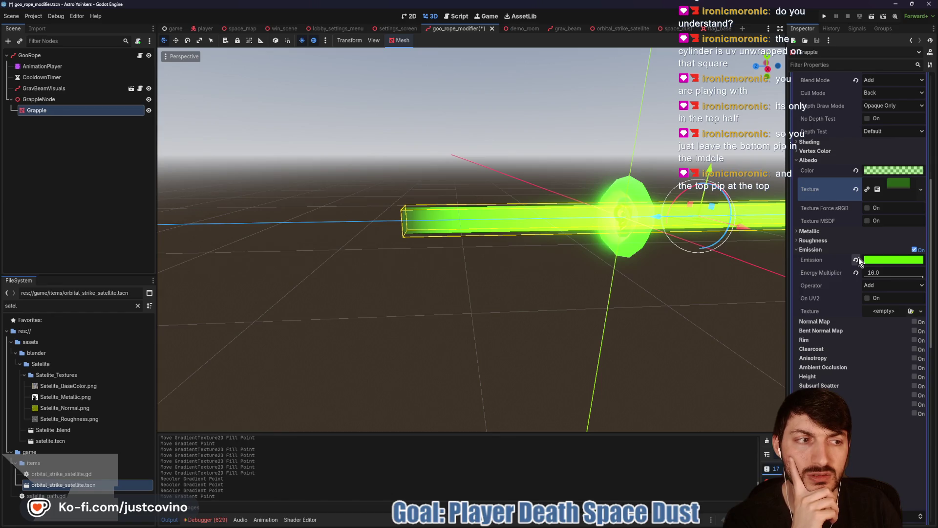
Step: Copy the albedo gradient texture into the material's Emission Texture slot
{"action": "right_click", "coordinate": [889, 187]}
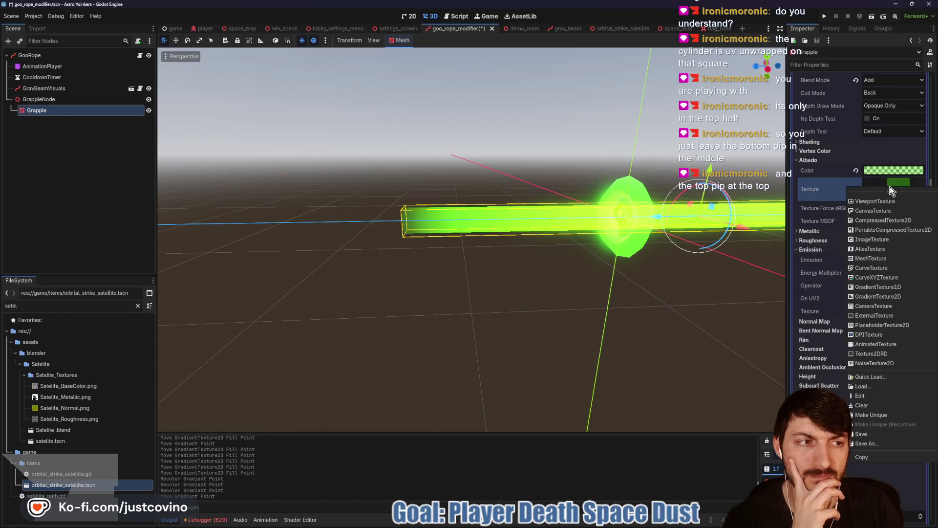
{"action": "left_click", "coordinate": [871, 414]}
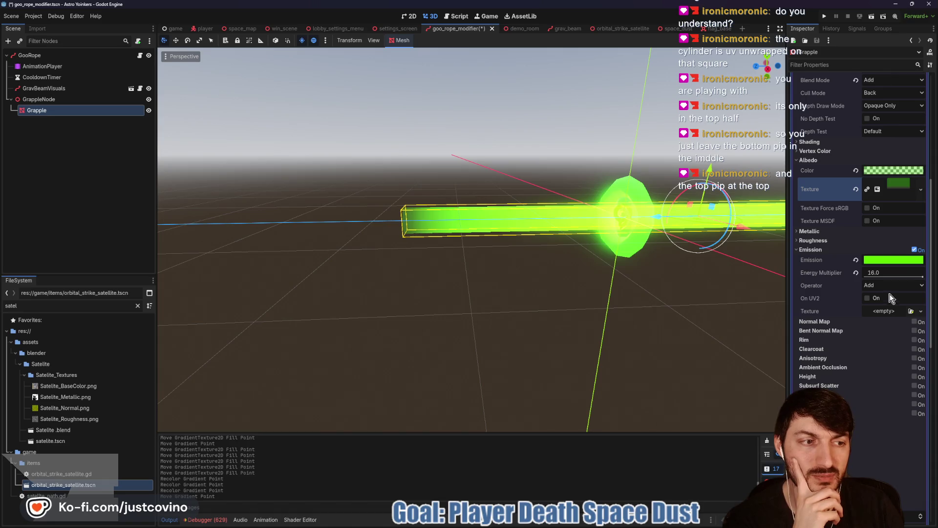
{"action": "left_click", "coordinate": [882, 311]}
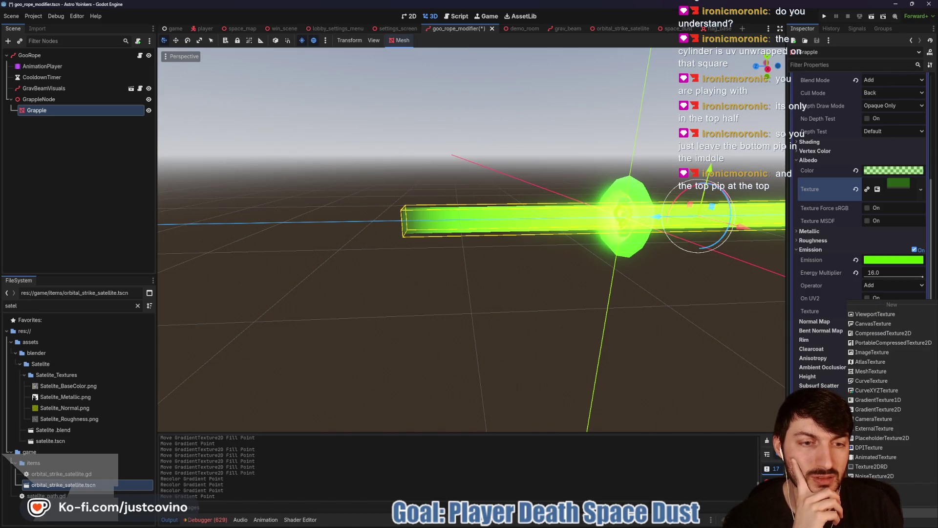
{"action": "left_click", "coordinate": [872, 406]}
Step: Recolour the emission gradient's stop to bright green 5ff700 and nudge the transition point slightly left
{"action": "left_click", "coordinate": [894, 258]}
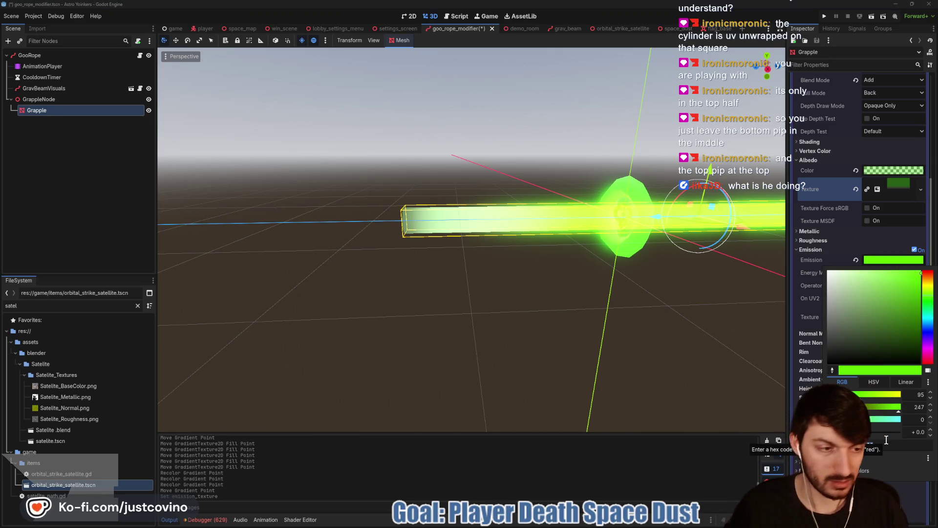
{"action": "left_click", "coordinate": [886, 258]}
{"action": "left_click", "coordinate": [892, 319]}
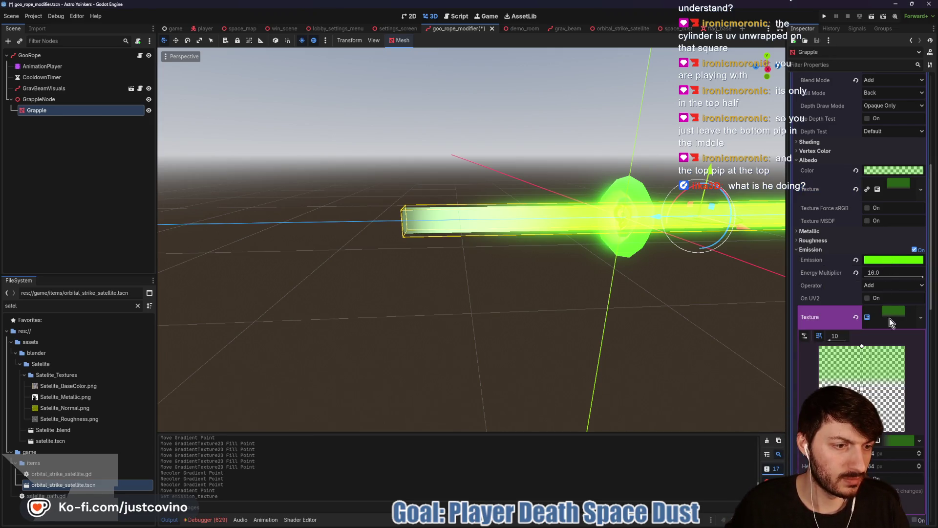
{"action": "left_click", "coordinate": [894, 444]}
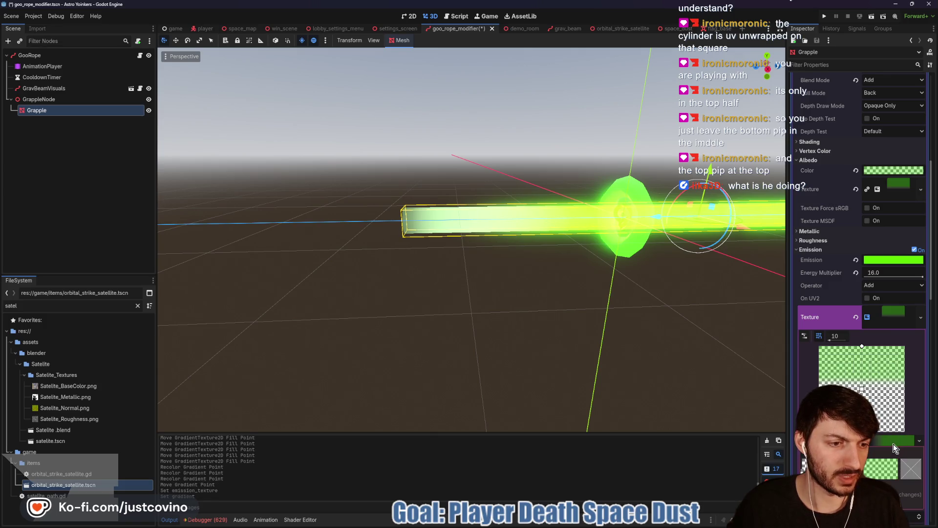
{"action": "left_click", "coordinate": [907, 470]}
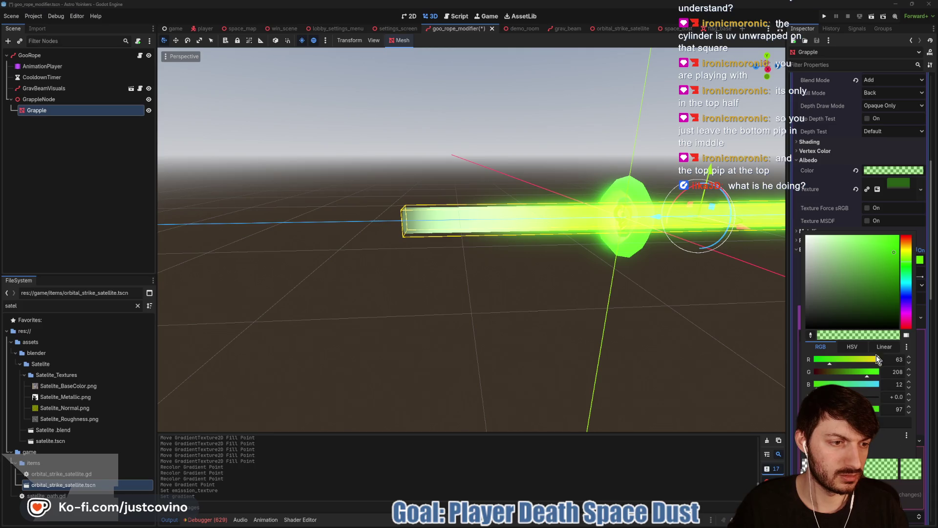
{"action": "left_click", "coordinate": [869, 420]}
{"action": "type", "text": "5ff700"}
{"action": "key", "text": "Return"}
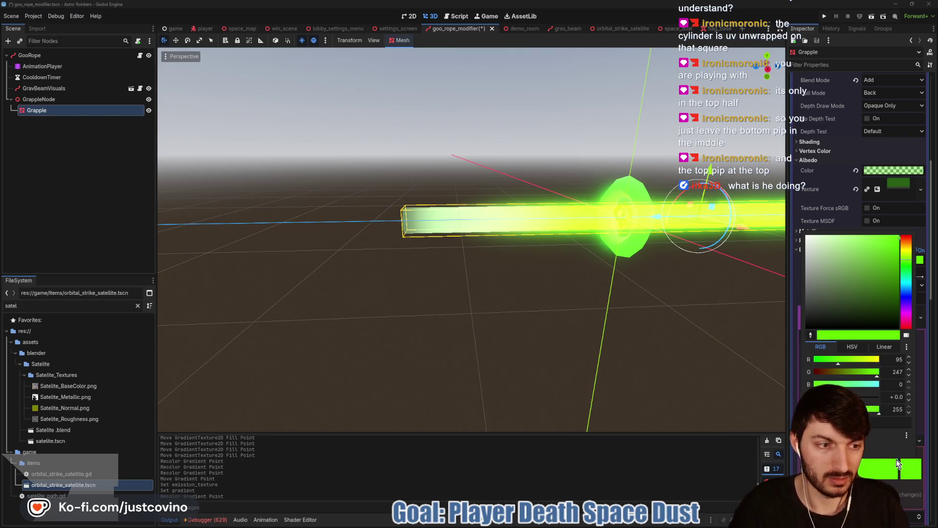
{"action": "left_click", "coordinate": [909, 473]}
{"action": "scroll", "coordinate": [880, 430], "scroll_direction": "down", "scroll_amount": 3}
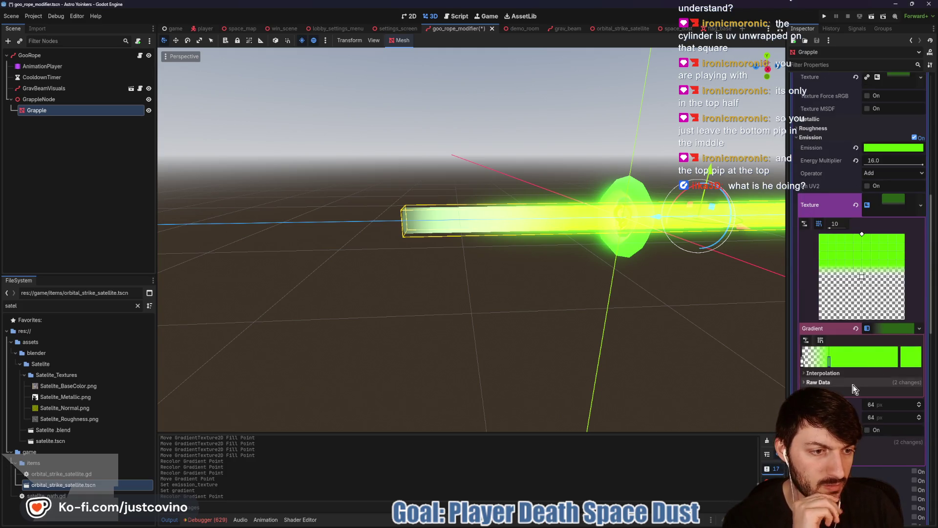
{"action": "mouse_move", "coordinate": [830, 364]}
{"action": "left_mouse_down"}
{"action": "mouse_move", "coordinate": [878, 361]}
{"action": "mouse_move", "coordinate": [812, 362]}
{"action": "mouse_move", "coordinate": [865, 363]}
{"action": "mouse_move", "coordinate": [834, 362]}
{"action": "left_mouse_up"}
Step: Switch the emission gradient's Interpolation Mode to Constant for a hard edge
{"action": "left_click", "coordinate": [830, 372]}
{"action": "left_click", "coordinate": [878, 382]}
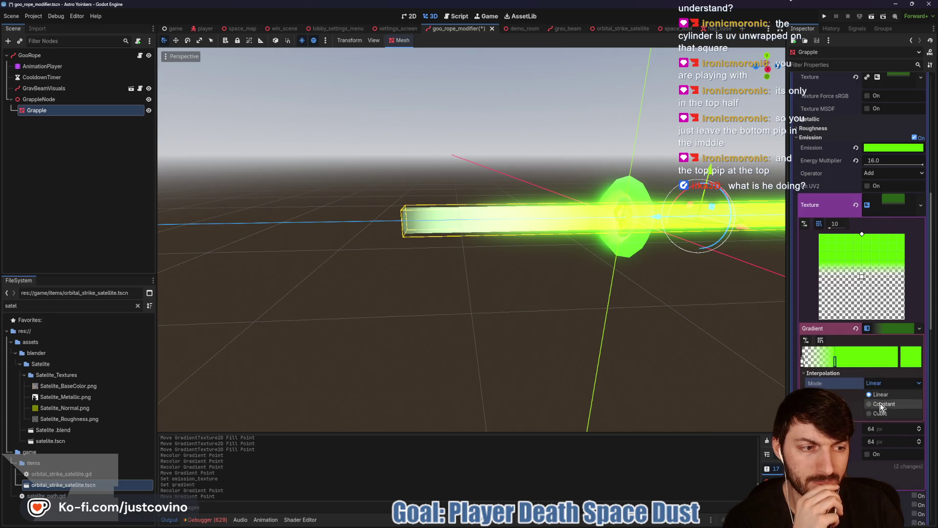
{"action": "left_click", "coordinate": [880, 404]}
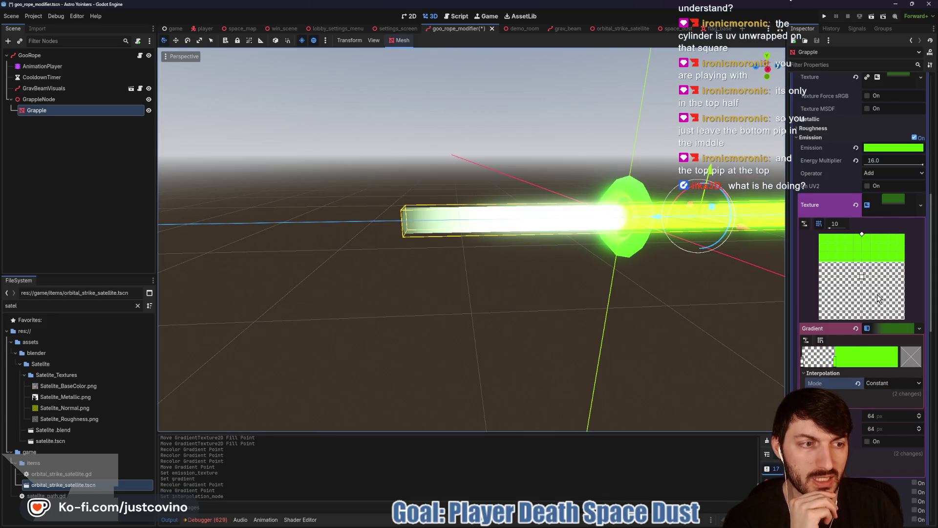
Step: Make the emission gradient's left point black with intensity 0
{"action": "left_click", "coordinate": [803, 362]}
{"action": "left_click", "coordinate": [908, 361]}
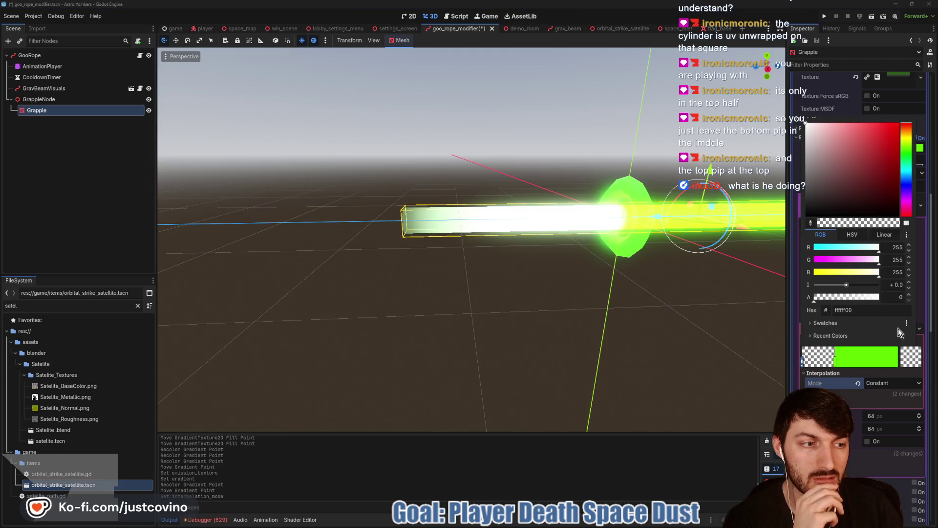
{"action": "mouse_move", "coordinate": [845, 285]}
{"action": "left_mouse_down"}
{"action": "mouse_move", "coordinate": [807, 290]}
{"action": "mouse_move", "coordinate": [824, 294]}
{"action": "left_mouse_up"}
{"action": "double_click", "coordinate": [897, 286]}
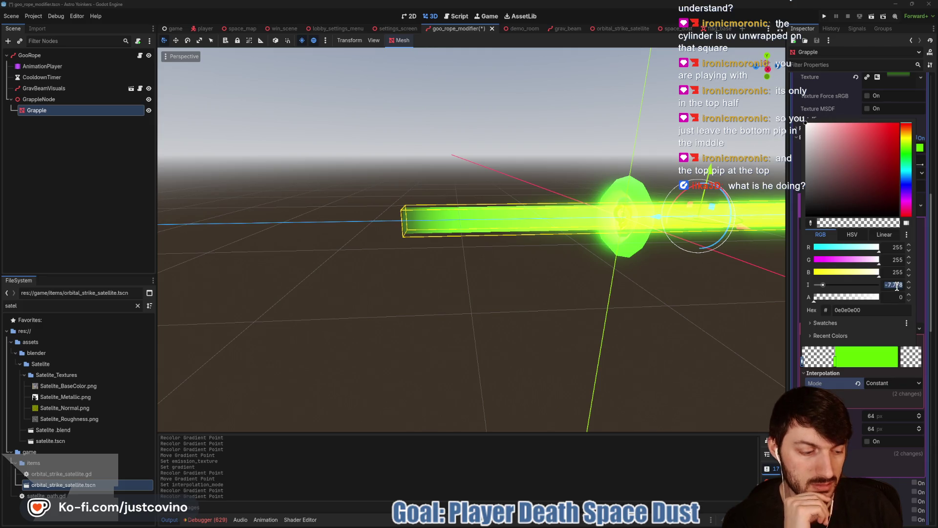
{"action": "type", "text": "+ 0.0"}
{"action": "key", "text": "Return"}
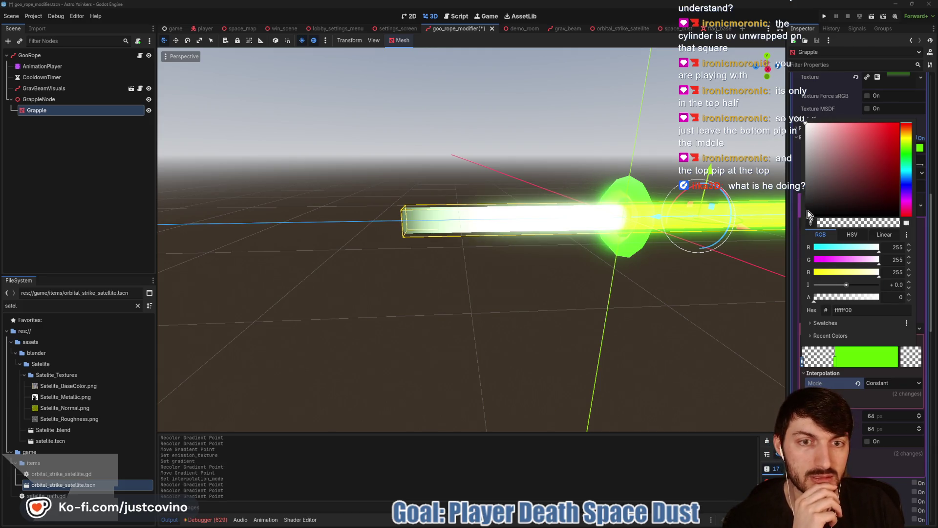
{"action": "mouse_move", "coordinate": [806, 198]}
{"action": "left_mouse_down"}
{"action": "mouse_move", "coordinate": [805, 252]}
{"action": "mouse_move", "coordinate": [787, 93]}
{"action": "left_mouse_up"}
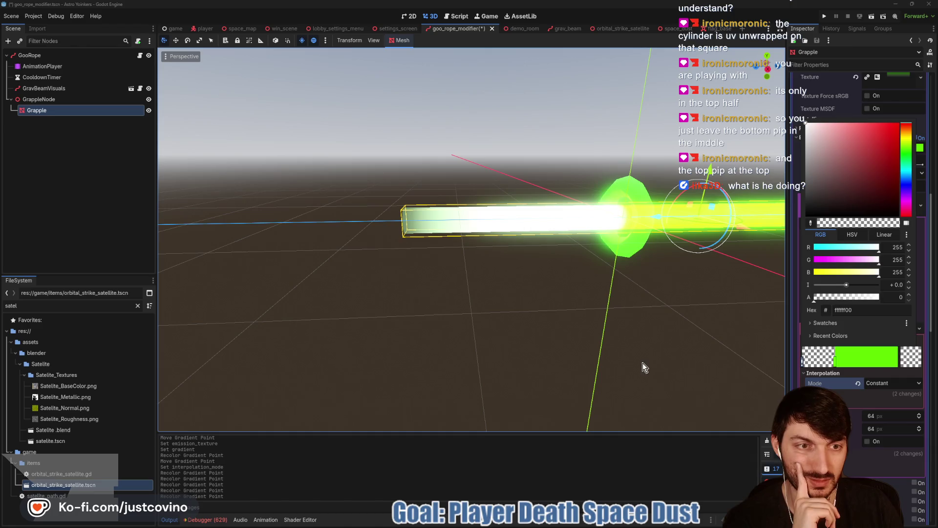
Step: Extend the green fill lower in the emission texture and set interpolation to Linear
{"action": "left_click_drag", "start_coordinate": [643, 363], "coordinate": [622, 345]}
{"action": "scroll", "coordinate": [646, 347], "scroll_direction": "down", "scroll_amount": 4}
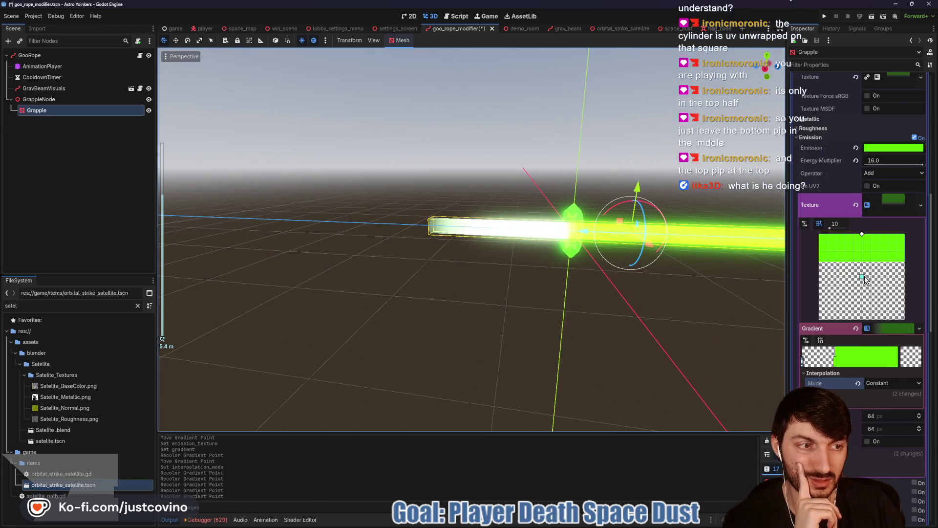
{"action": "mouse_move", "coordinate": [862, 281]}
{"action": "left_mouse_down"}
{"action": "mouse_move", "coordinate": [865, 302]}
{"action": "mouse_move", "coordinate": [865, 283]}
{"action": "left_mouse_up"}
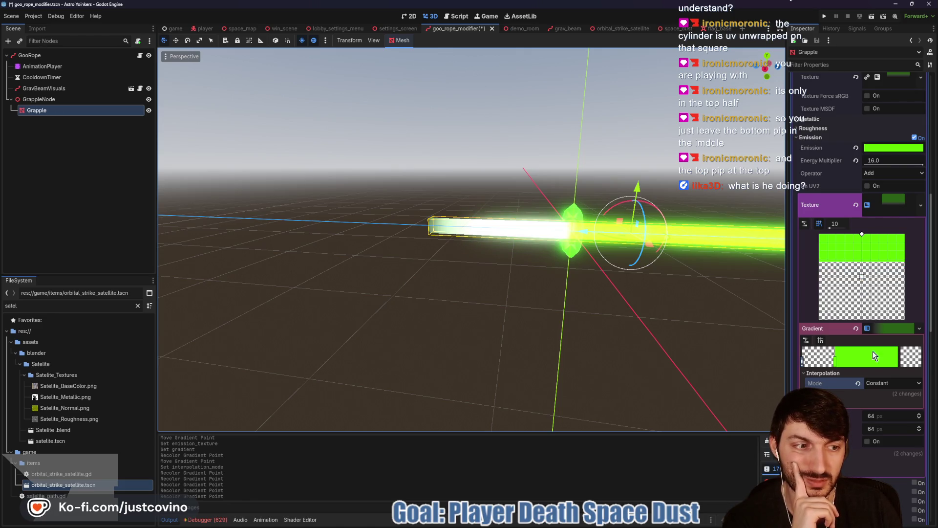
{"action": "left_click", "coordinate": [858, 383]}
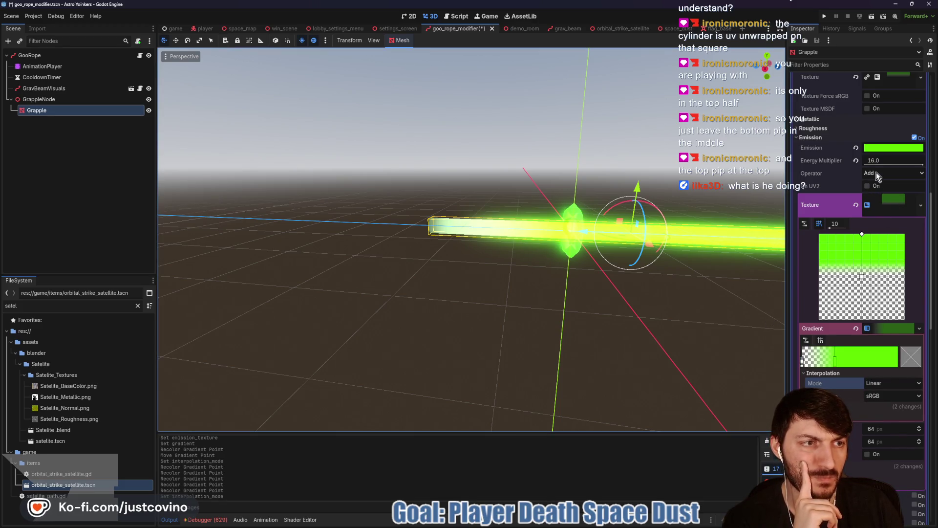
Step: Clear the emission texture and slide the albedo gradient's green stop slightly left
{"action": "left_click", "coordinate": [855, 206]}
{"action": "scroll", "coordinate": [893, 246], "scroll_direction": "up", "scroll_amount": 3}
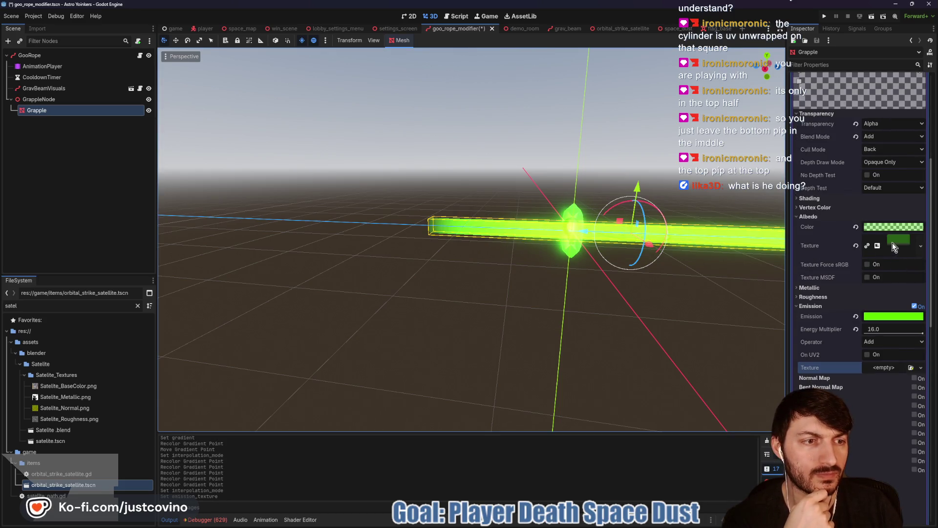
{"action": "left_click", "coordinate": [893, 246]}
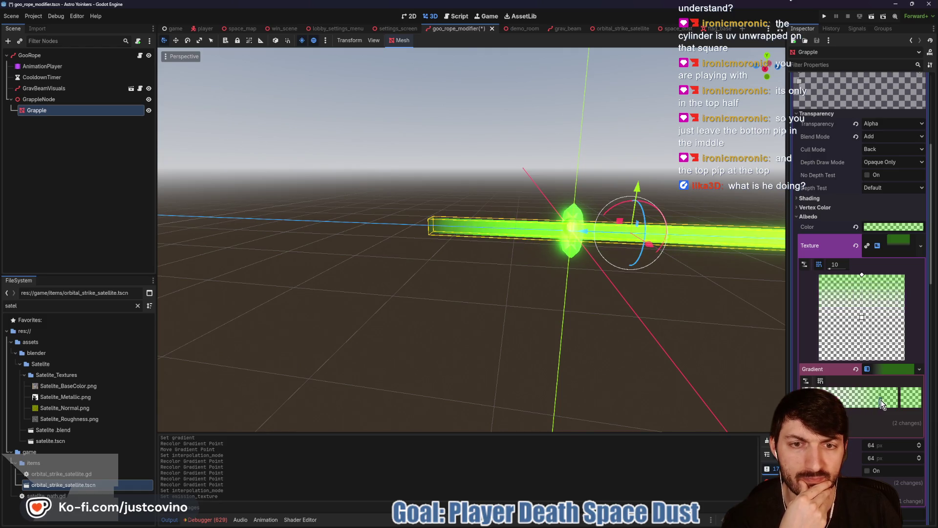
{"action": "left_click", "coordinate": [858, 398]}
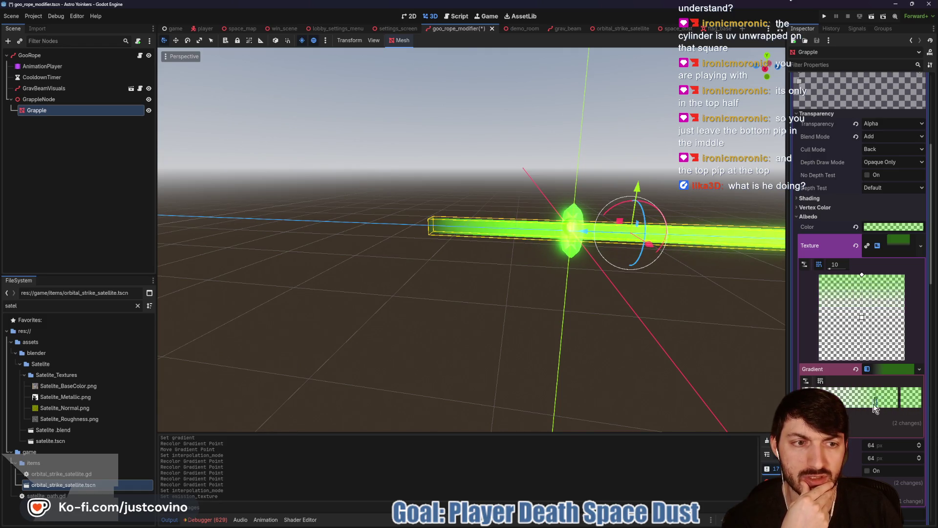
{"action": "left_click_drag", "start_coordinate": [858, 398], "coordinate": [833, 401]}
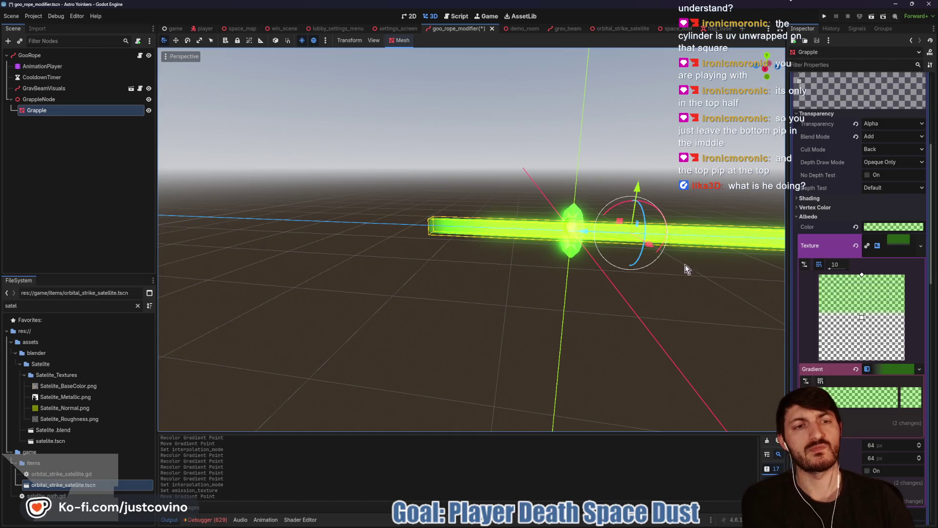
{"action": "mouse_move", "coordinate": [715, 309]}
{"action": "left_mouse_down"}
{"action": "mouse_move", "coordinate": [521, 318]}
{"action": "mouse_move", "coordinate": [531, 317]}
{"action": "left_mouse_up"}
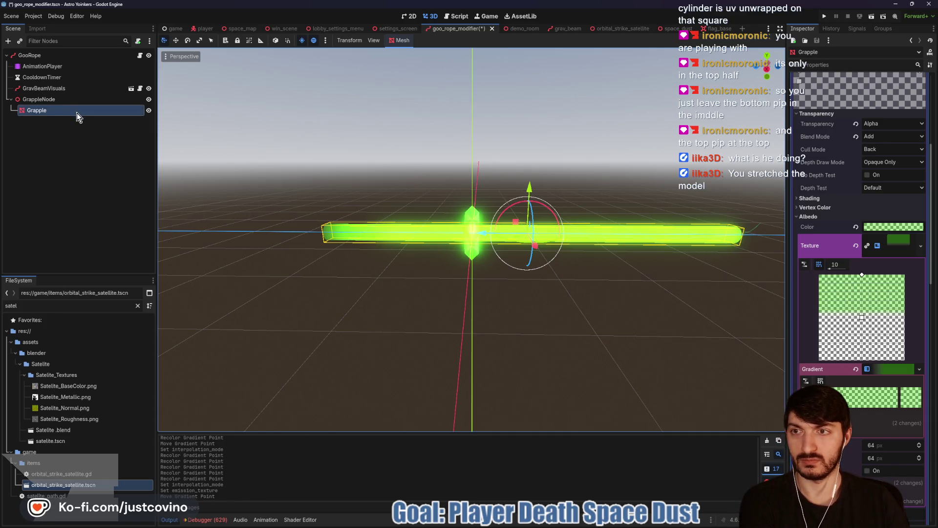
Step: Try several Grapple mesh Height values, settling on 7.243 m, and frame the rope in view
{"action": "scroll", "coordinate": [845, 177], "scroll_direction": "up", "scroll_amount": 5}
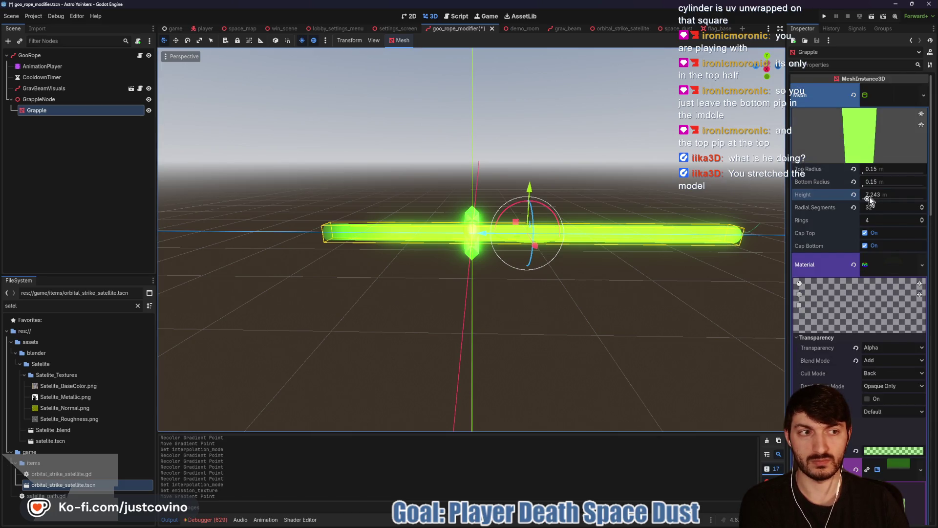
{"action": "mouse_move", "coordinate": [869, 196]}
{"action": "left_mouse_down"}
{"action": "mouse_move", "coordinate": [880, 197]}
{"action": "mouse_move", "coordinate": [870, 199]}
{"action": "left_mouse_up"}
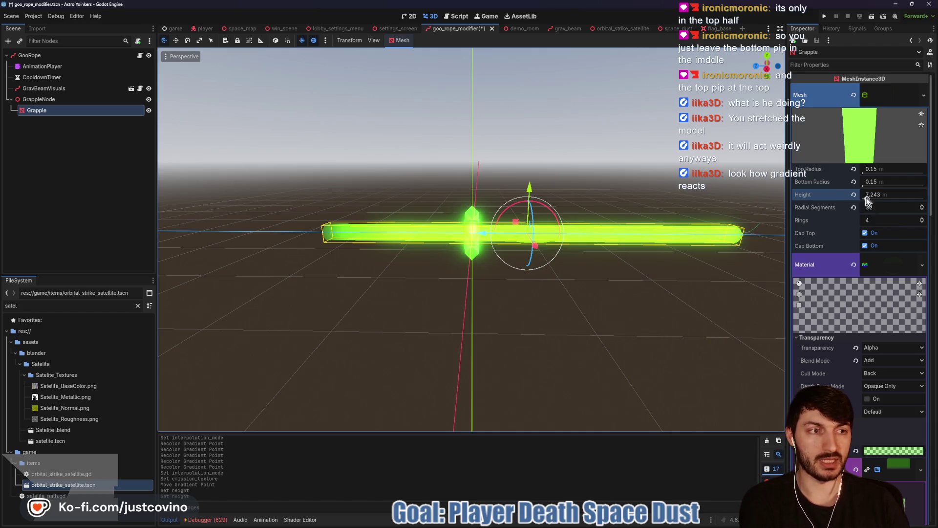
{"action": "mouse_move", "coordinate": [867, 200]}
{"action": "left_mouse_down"}
{"action": "mouse_move", "coordinate": [875, 209]}
{"action": "mouse_move", "coordinate": [867, 207]}
{"action": "left_mouse_up"}
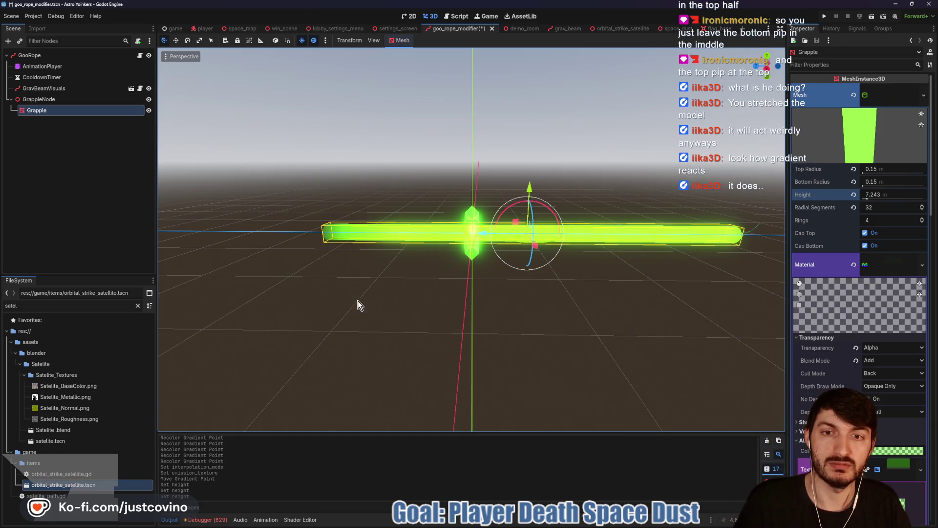
{"action": "scroll", "coordinate": [358, 300], "scroll_direction": "down", "scroll_amount": 6}
{"action": "scroll", "coordinate": [542, 265], "scroll_direction": "down", "scroll_amount": 4}
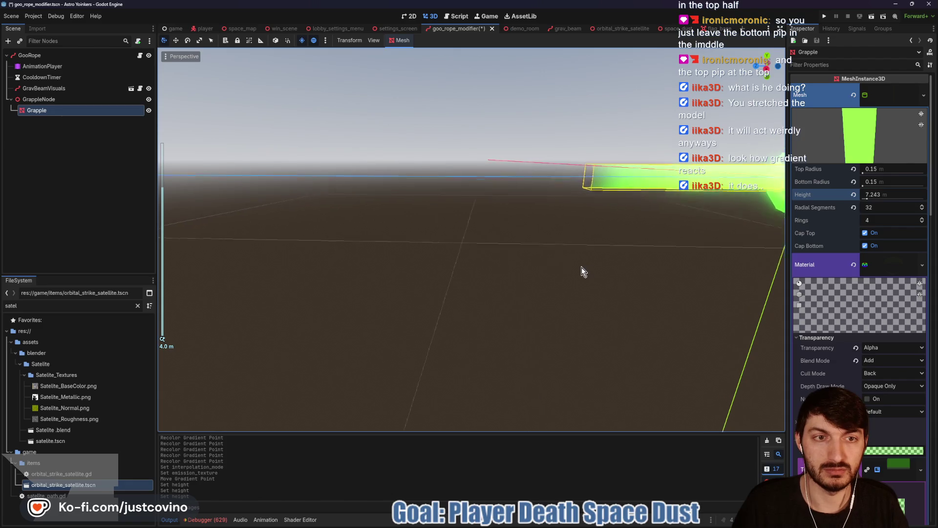
{"action": "left_click_drag", "start_coordinate": [581, 271], "coordinate": [565, 274]}
{"action": "scroll", "coordinate": [860, 279], "scroll_direction": "down", "scroll_amount": 5}
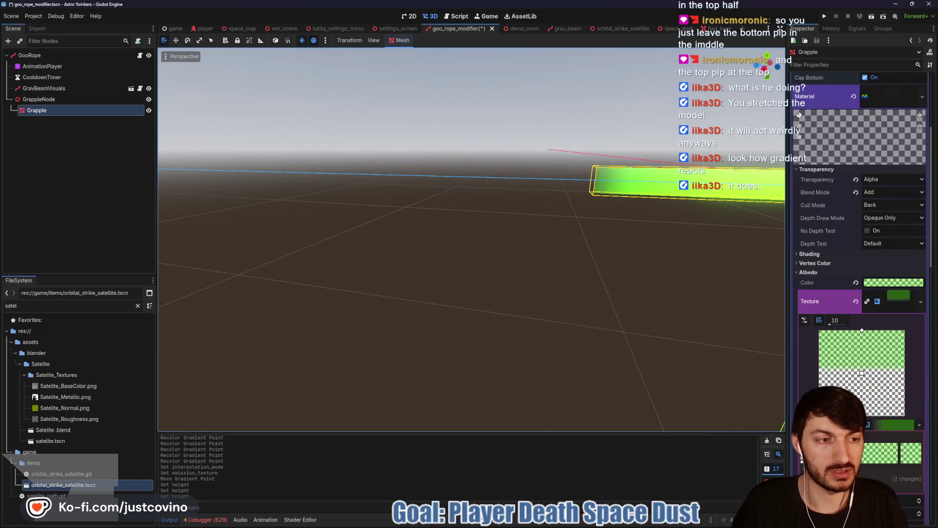
{"action": "scroll", "coordinate": [863, 182], "scroll_direction": "up", "scroll_amount": 5}
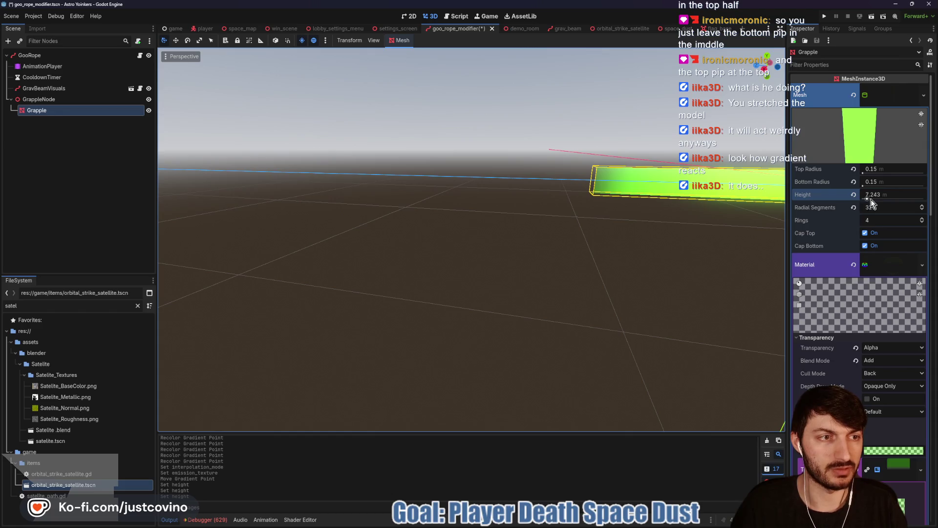
{"action": "left_click_drag", "start_coordinate": [868, 199], "coordinate": [871, 202]}
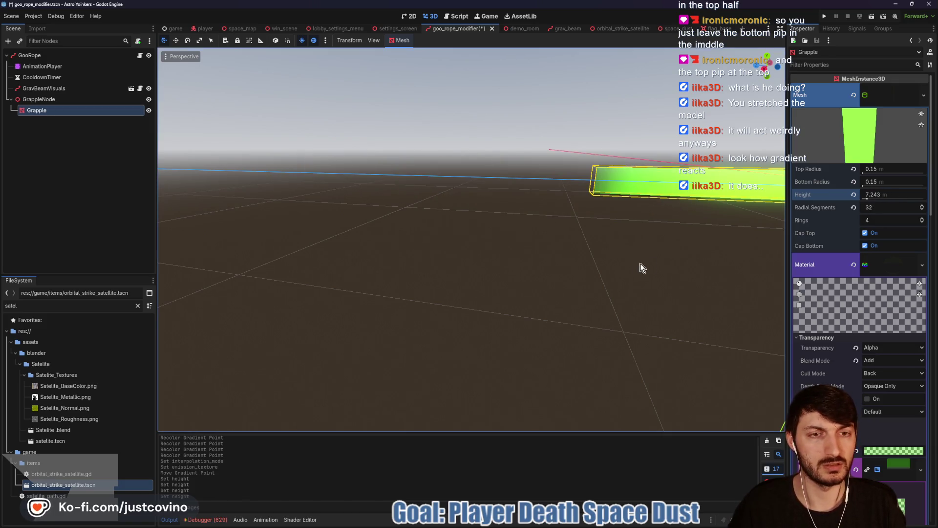
{"action": "key", "text": "f"}
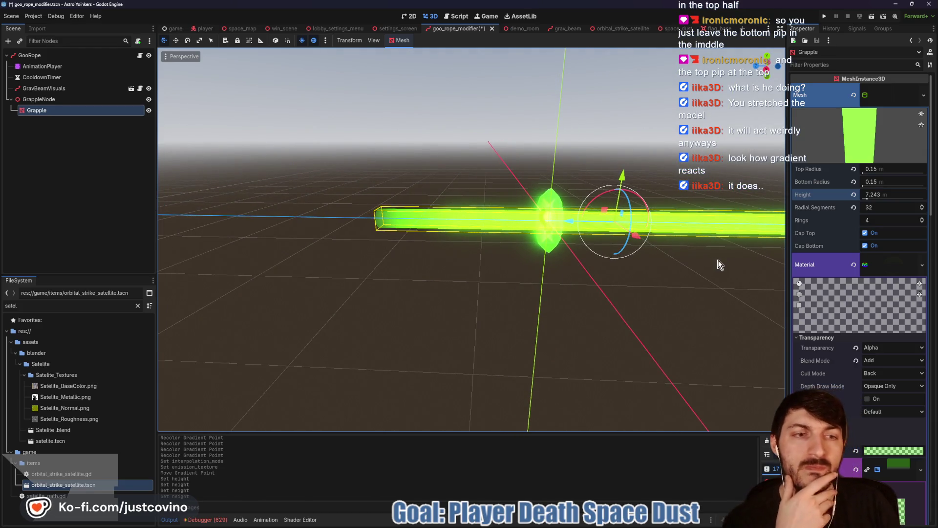
{"action": "scroll", "coordinate": [870, 370], "scroll_direction": "down", "scroll_amount": 3}
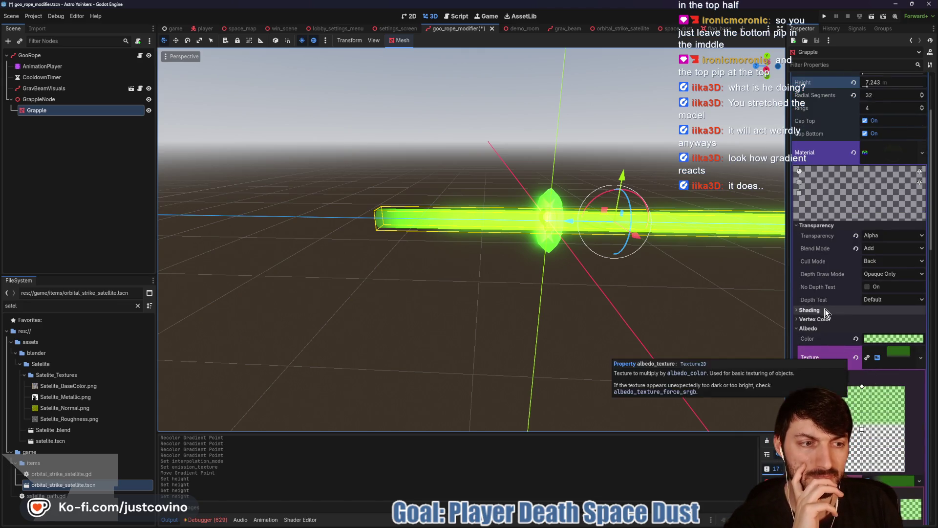
Step: Inspect the gradient stop colours and Transparency options, then set the end stop's alpha to 0 (ffffff00)
{"action": "scroll", "coordinate": [853, 348], "scroll_direction": "down", "scroll_amount": 3}
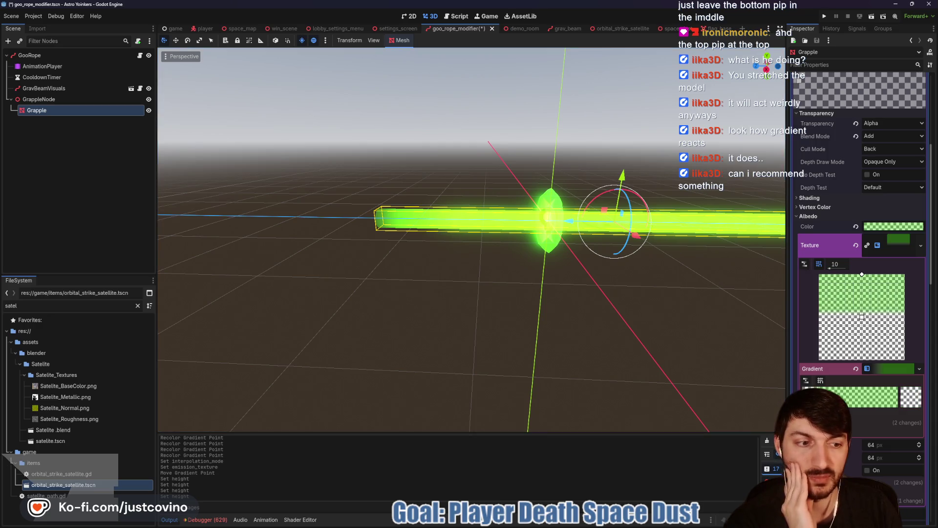
{"action": "left_click", "coordinate": [911, 400]}
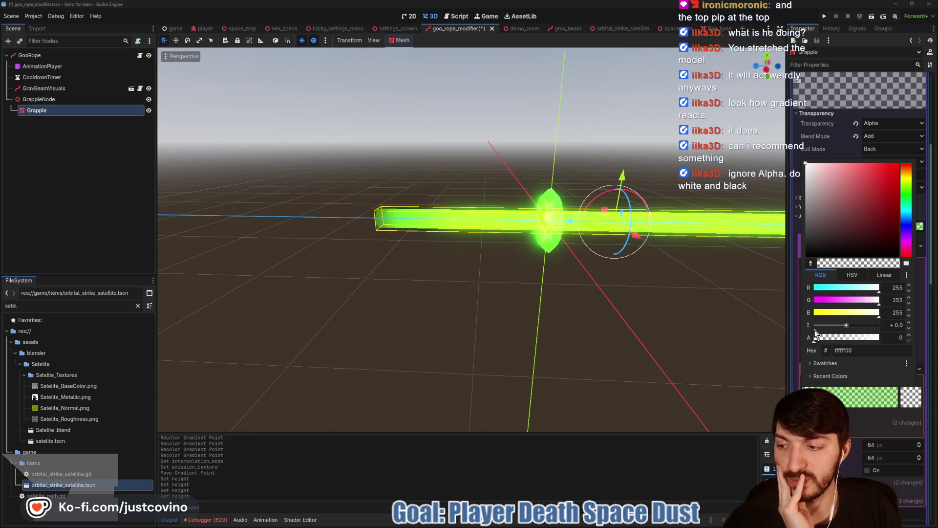
{"action": "left_click", "coordinate": [910, 398]}
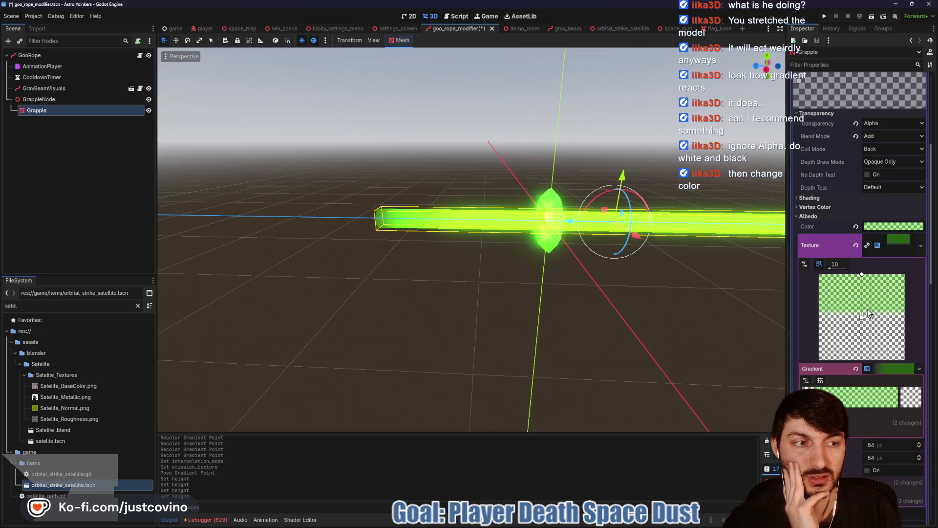
{"action": "left_click", "coordinate": [865, 122]}
{"action": "left_click", "coordinate": [869, 124]}
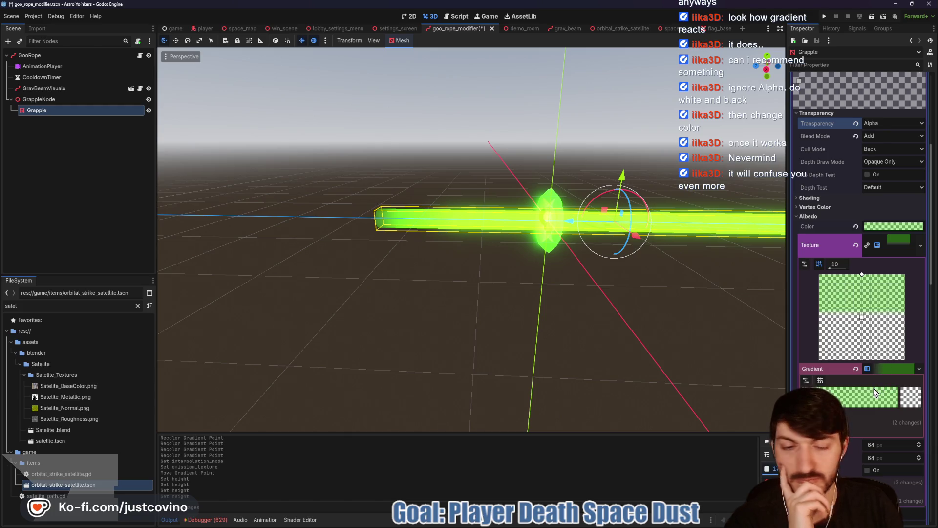
{"action": "left_click", "coordinate": [910, 403]}
{"action": "mouse_move", "coordinate": [823, 338]}
{"action": "left_mouse_down"}
{"action": "mouse_move", "coordinate": [904, 345]}
{"action": "mouse_move", "coordinate": [777, 353]}
{"action": "left_mouse_up"}
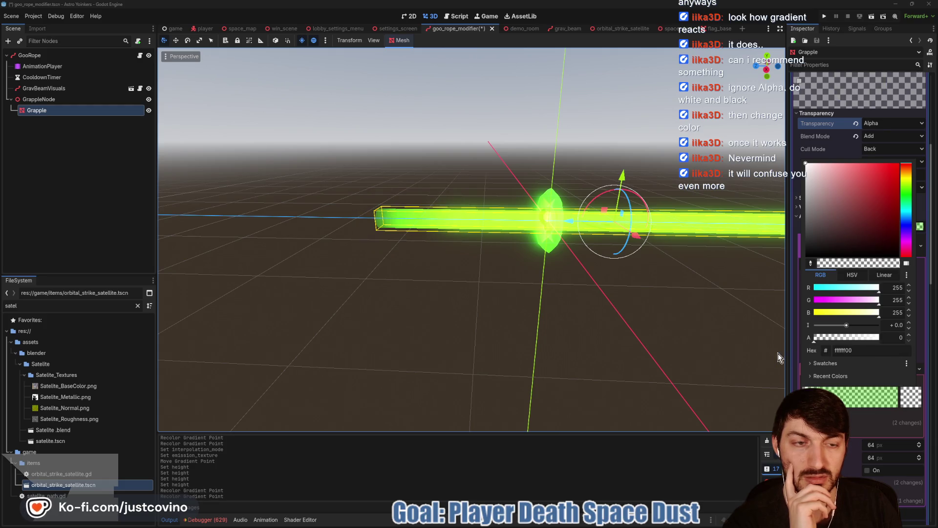
{"action": "left_click", "coordinate": [903, 400]}
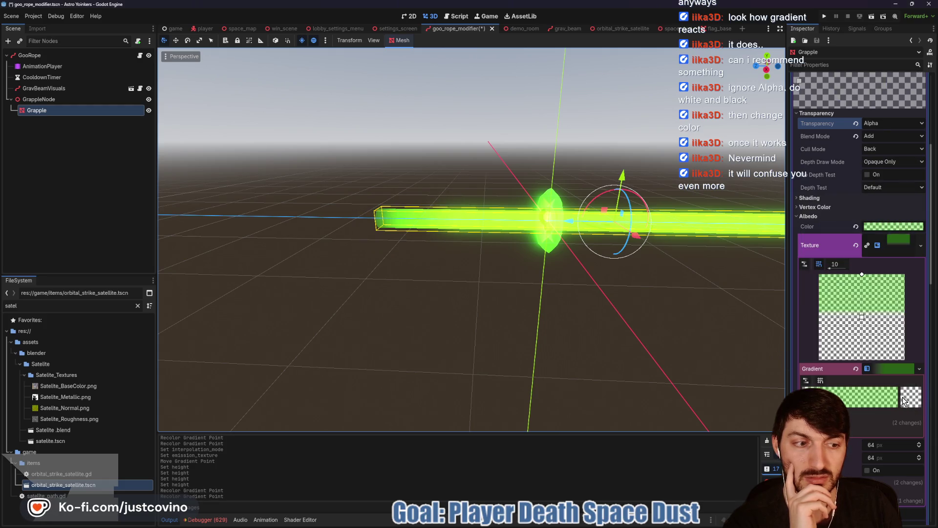
{"action": "left_click", "coordinate": [879, 136]}
{"action": "left_click", "coordinate": [874, 150]}
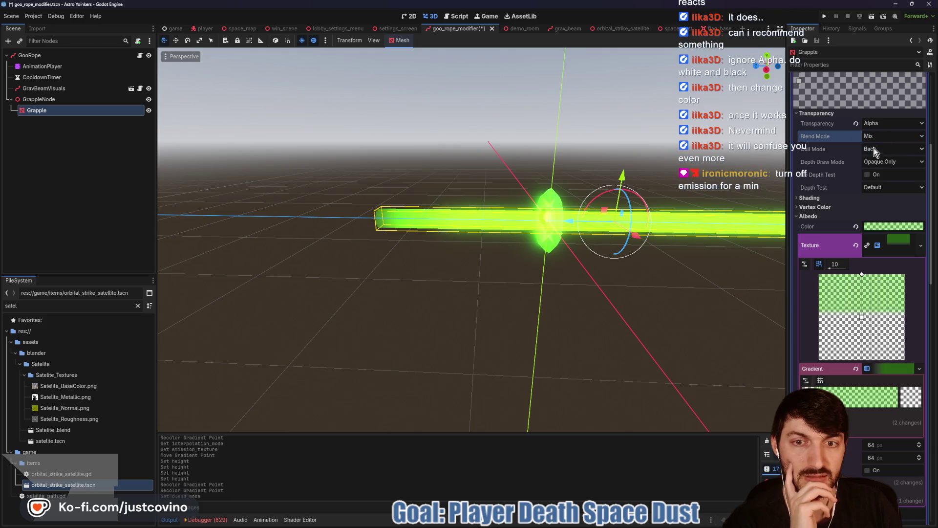
{"action": "left_click", "coordinate": [878, 135]}
{"action": "left_click", "coordinate": [877, 152]}
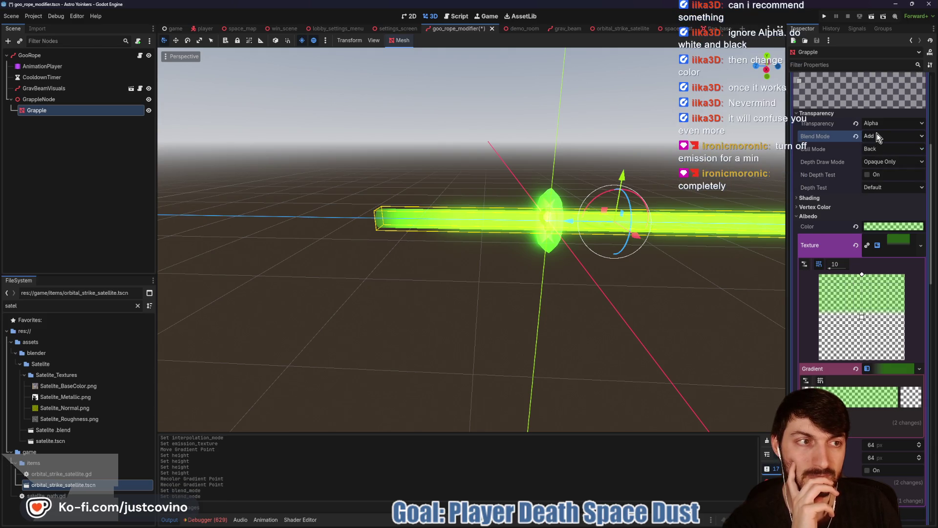
{"action": "left_click", "coordinate": [877, 127]}
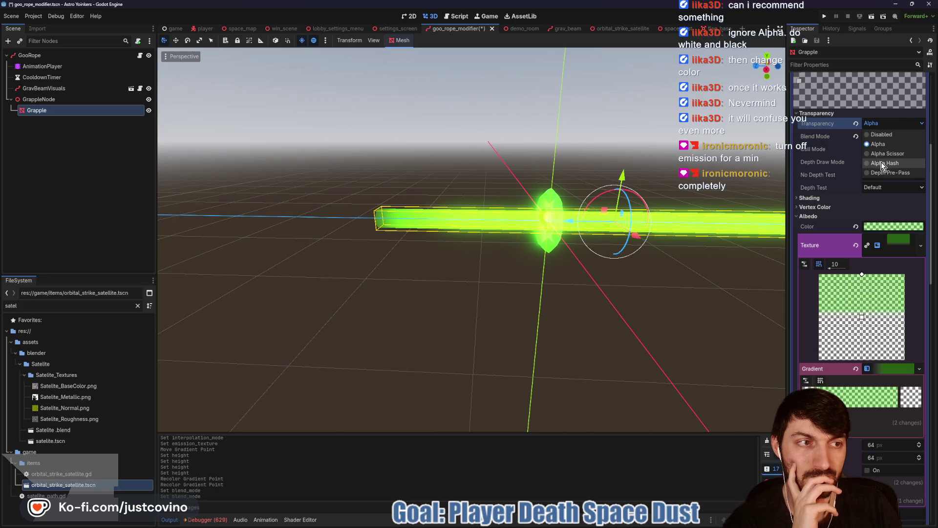
{"action": "left_click", "coordinate": [878, 155]}
{"action": "left_click", "coordinate": [877, 123]}
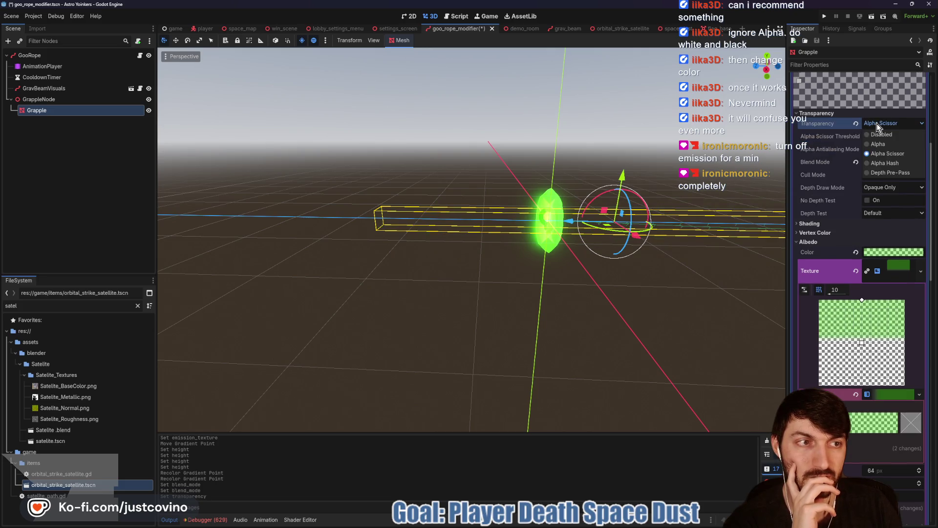
{"action": "left_click", "coordinate": [876, 126]}
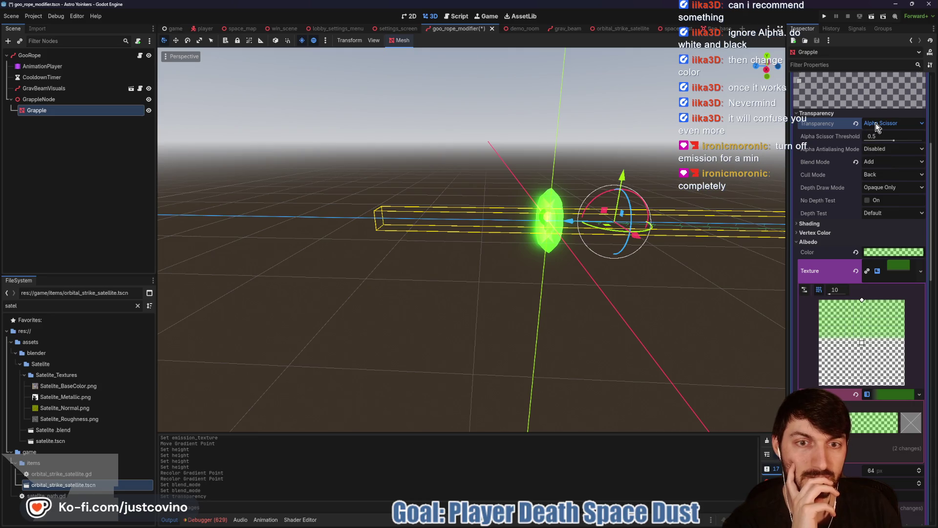
{"action": "scroll", "coordinate": [875, 123], "scroll_direction": "down", "scroll_amount": 1}
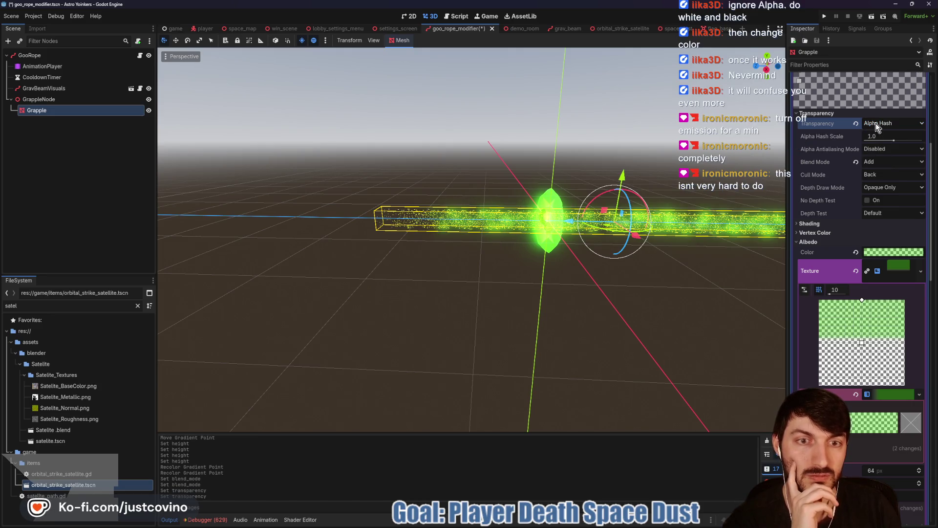
{"action": "left_click", "coordinate": [875, 123]}
{"action": "left_click", "coordinate": [877, 167]}
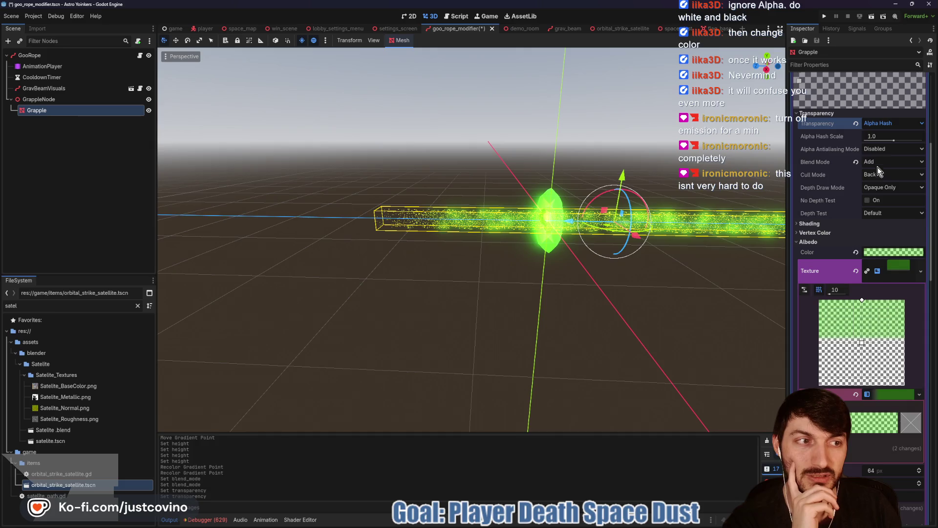
{"action": "left_click", "coordinate": [879, 123]}
{"action": "left_click", "coordinate": [880, 142]}
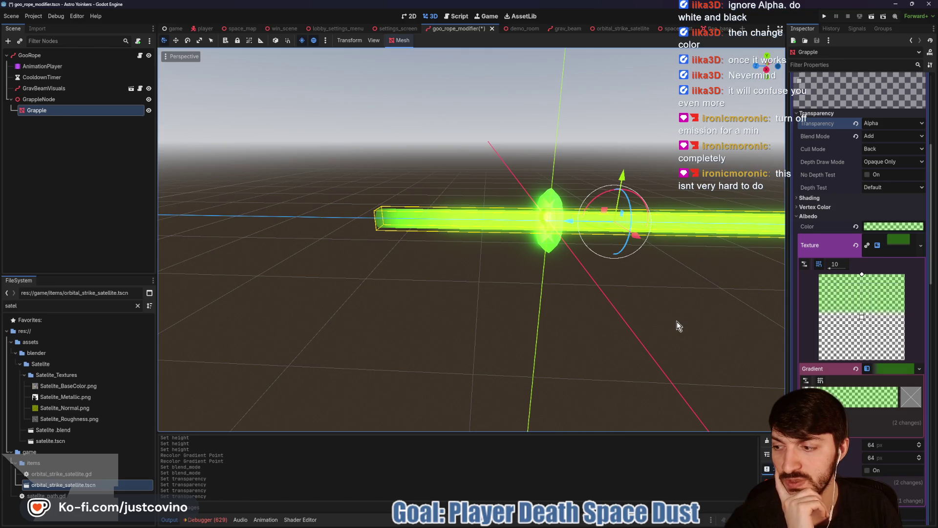
Step: Turn off Emission on the Grapple rope material
{"action": "scroll", "coordinate": [867, 397], "scroll_direction": "down", "scroll_amount": 5}
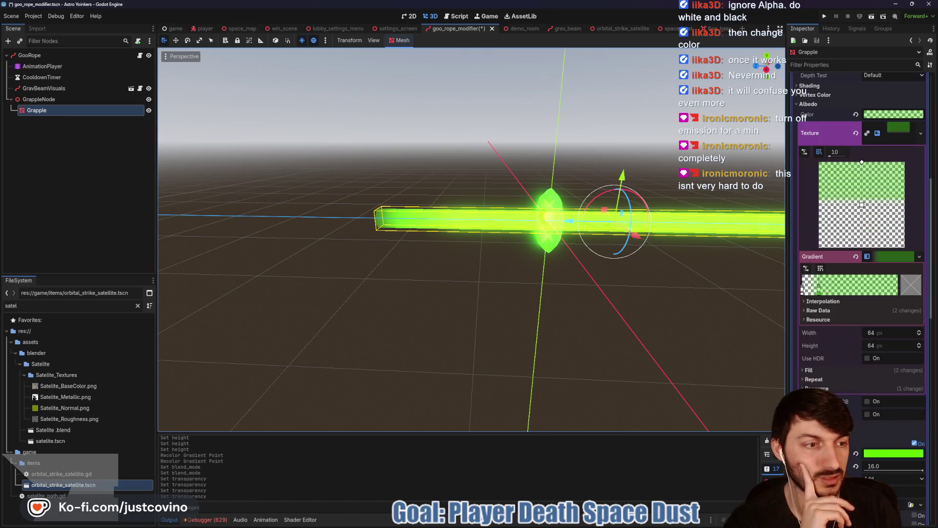
{"action": "left_click", "coordinate": [915, 332]}
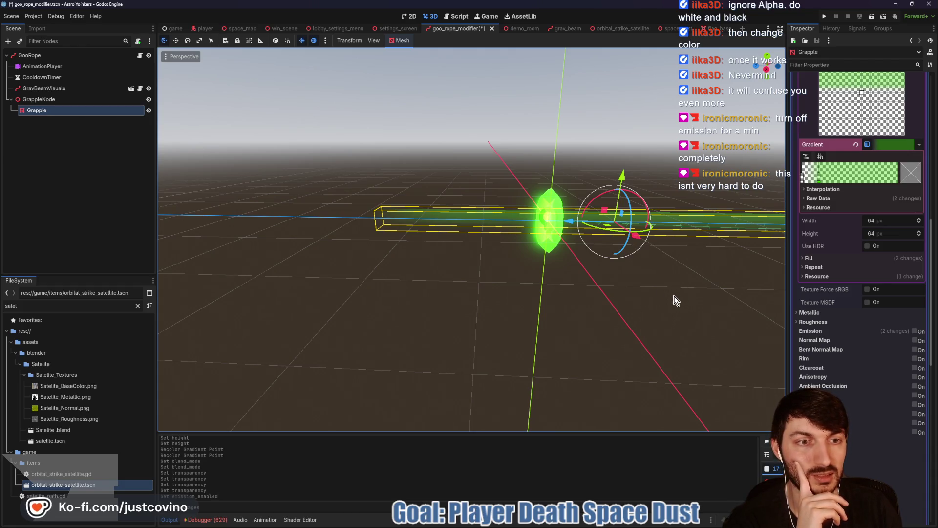
{"action": "scroll", "coordinate": [570, 275], "scroll_direction": "up", "scroll_amount": 5}
{"action": "scroll", "coordinate": [608, 287], "scroll_direction": "down", "scroll_amount": 5}
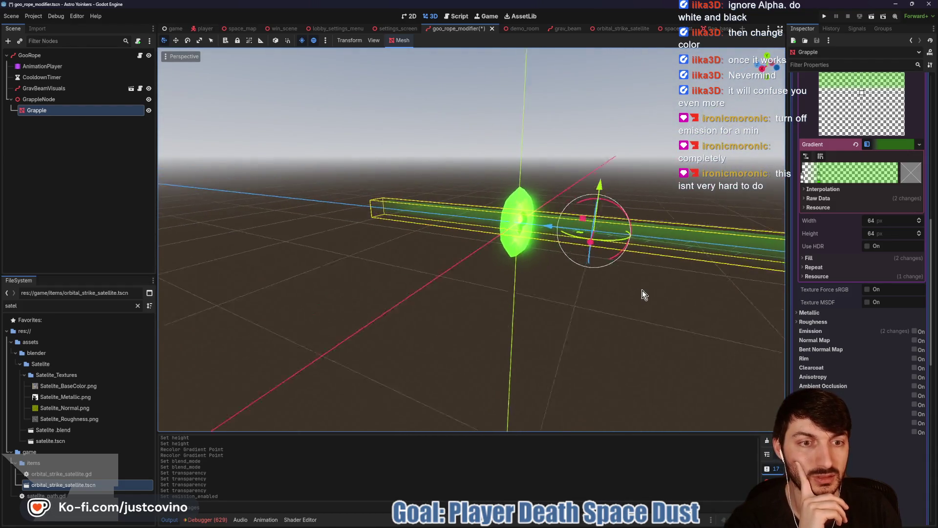
{"action": "scroll", "coordinate": [859, 186], "scroll_direction": "up", "scroll_amount": 4}
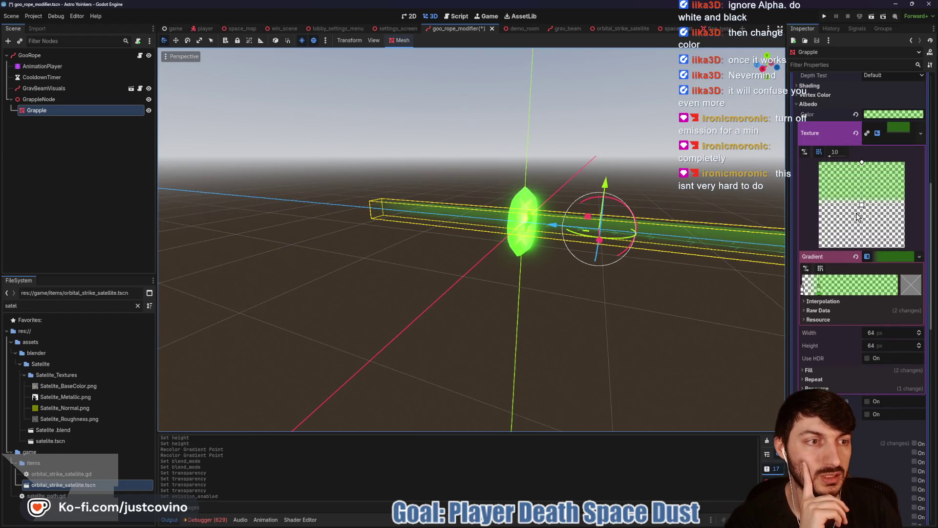
Step: Reposition the gradient texture's fill handles and green point so the texture fills mostly green
{"action": "mouse_move", "coordinate": [862, 205]}
{"action": "left_mouse_down"}
{"action": "mouse_move", "coordinate": [863, 246]}
{"action": "mouse_move", "coordinate": [857, 196]}
{"action": "mouse_move", "coordinate": [811, 209]}
{"action": "left_mouse_up"}
{"action": "left_click_drag", "start_coordinate": [818, 287], "coordinate": [879, 291]}
{"action": "mouse_move", "coordinate": [862, 162]}
{"action": "left_mouse_down"}
{"action": "mouse_move", "coordinate": [876, 215]}
{"action": "mouse_move", "coordinate": [840, 243]}
{"action": "mouse_move", "coordinate": [849, 215]}
{"action": "mouse_move", "coordinate": [825, 220]}
{"action": "mouse_move", "coordinate": [867, 211]}
{"action": "mouse_move", "coordinate": [849, 165]}
{"action": "mouse_move", "coordinate": [862, 160]}
{"action": "left_mouse_up"}
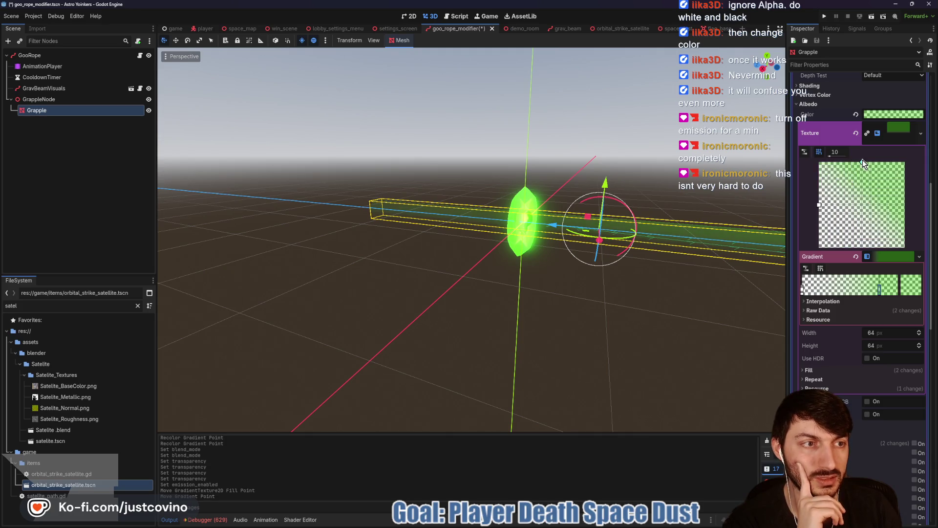
Step: Set the texture fill points vertically and move the green gradient stop to the bar's left end
{"action": "mouse_move", "coordinate": [819, 205]}
{"action": "left_mouse_down"}
{"action": "mouse_move", "coordinate": [854, 248]}
{"action": "mouse_move", "coordinate": [861, 191]}
{"action": "left_mouse_up"}
{"action": "scroll", "coordinate": [687, 294], "scroll_direction": "down", "scroll_amount": 3}
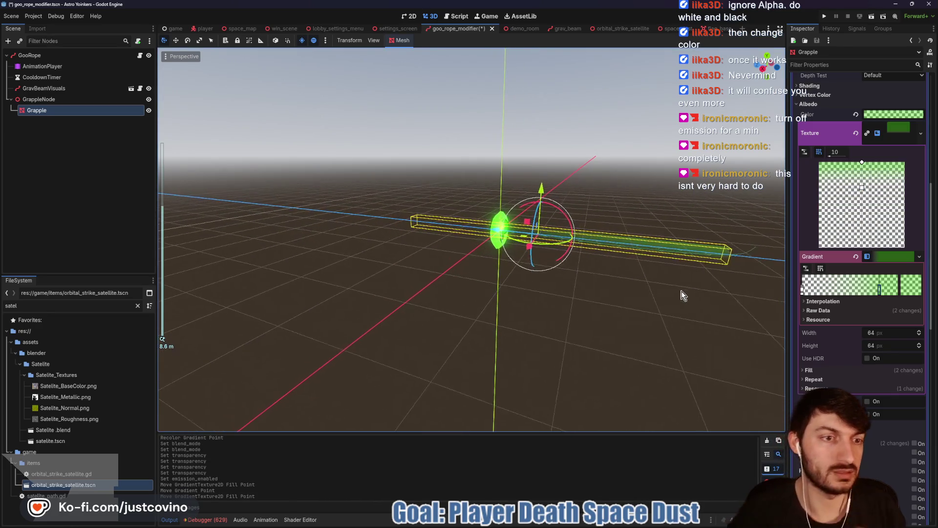
{"action": "mouse_move", "coordinate": [659, 295]}
{"action": "left_mouse_down"}
{"action": "mouse_move", "coordinate": [517, 293]}
{"action": "mouse_move", "coordinate": [561, 293]}
{"action": "left_mouse_up"}
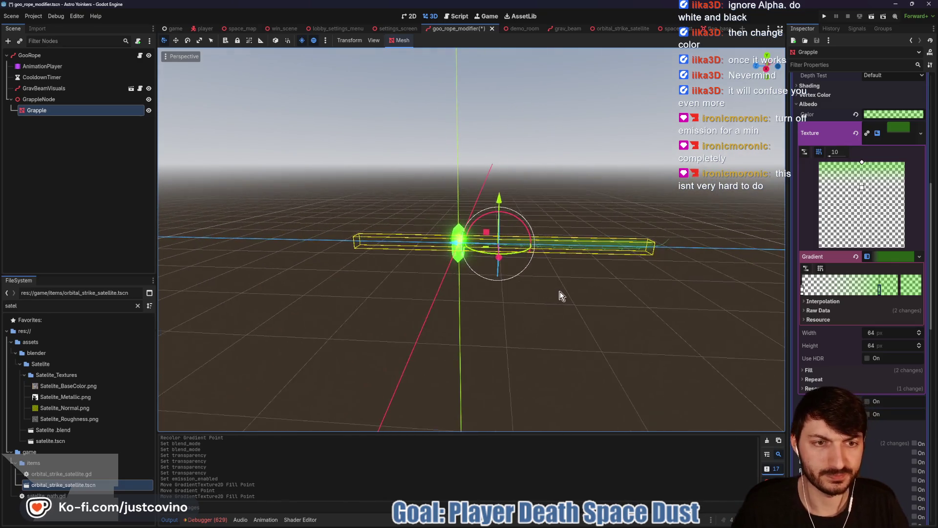
{"action": "scroll", "coordinate": [641, 336], "scroll_direction": "up", "scroll_amount": 4}
{"action": "scroll", "coordinate": [635, 330], "scroll_direction": "down", "scroll_amount": 2}
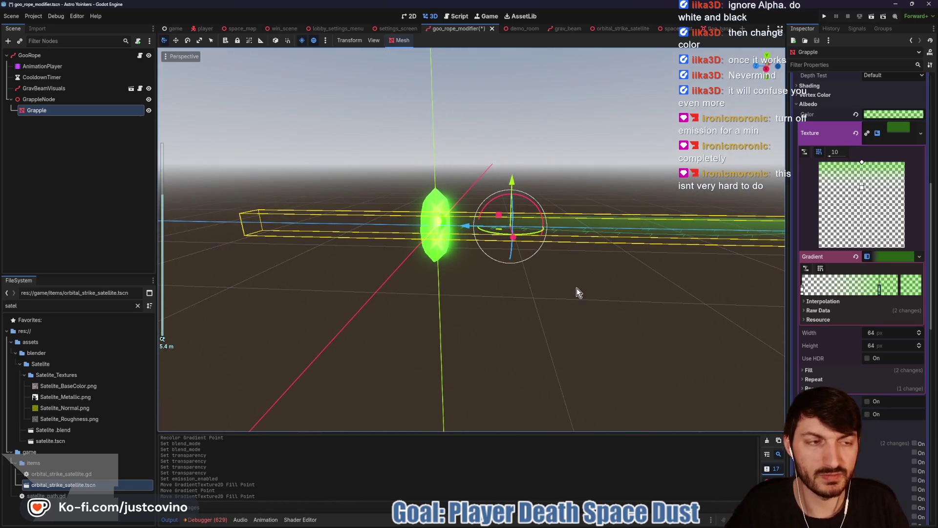
{"action": "left_click_drag", "start_coordinate": [862, 188], "coordinate": [854, 207]}
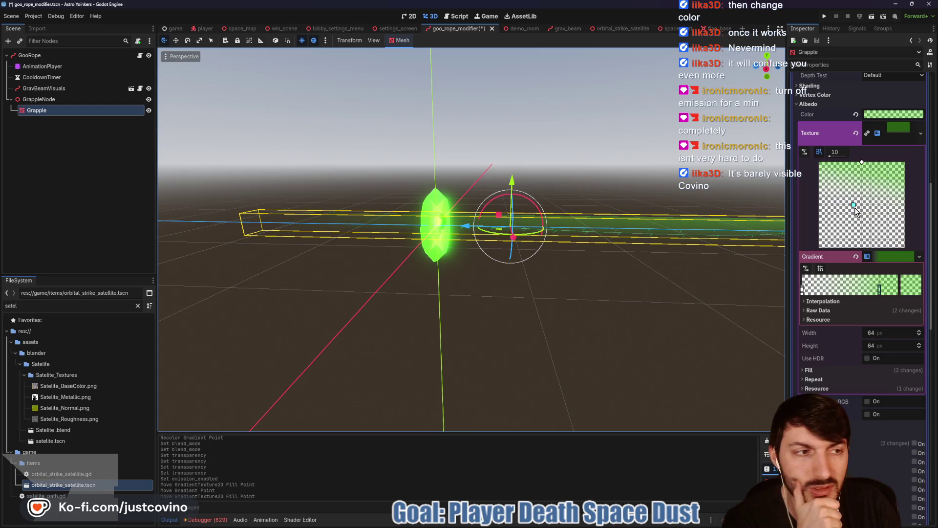
{"action": "left_click", "coordinate": [862, 162]}
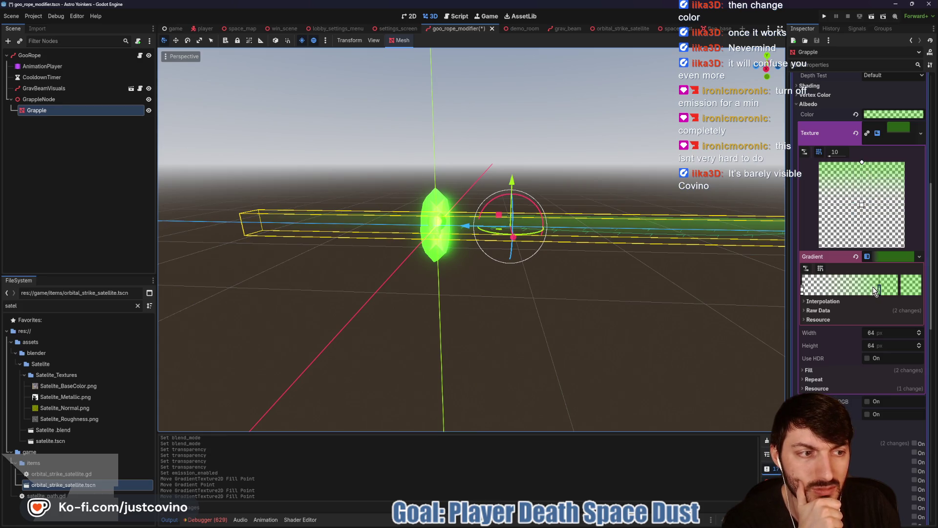
{"action": "mouse_move", "coordinate": [875, 289]}
{"action": "left_mouse_down"}
{"action": "mouse_move", "coordinate": [803, 289]}
{"action": "mouse_move", "coordinate": [819, 286]}
{"action": "left_mouse_up"}
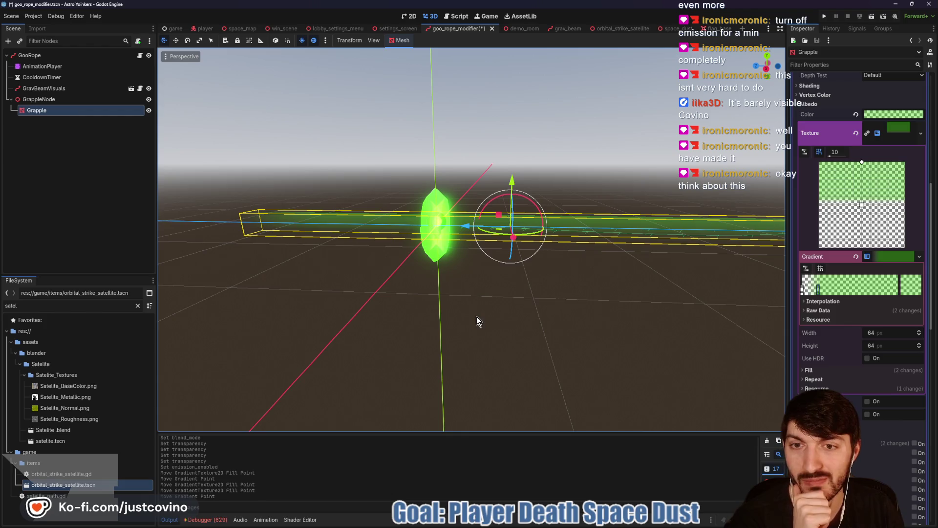
{"action": "left_click_drag", "start_coordinate": [479, 315], "coordinate": [485, 315]}
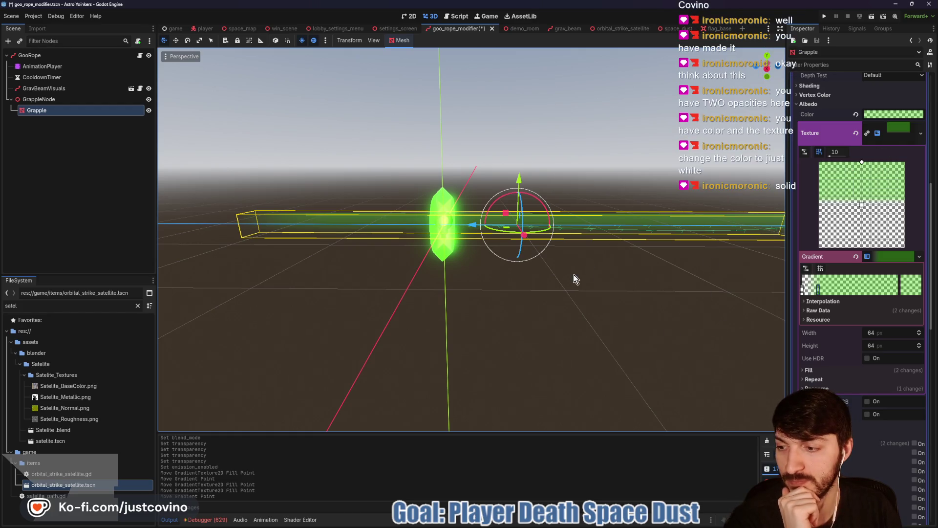
Step: Reset the material's Albedo Color to plain white
{"action": "left_click", "coordinate": [856, 113]}
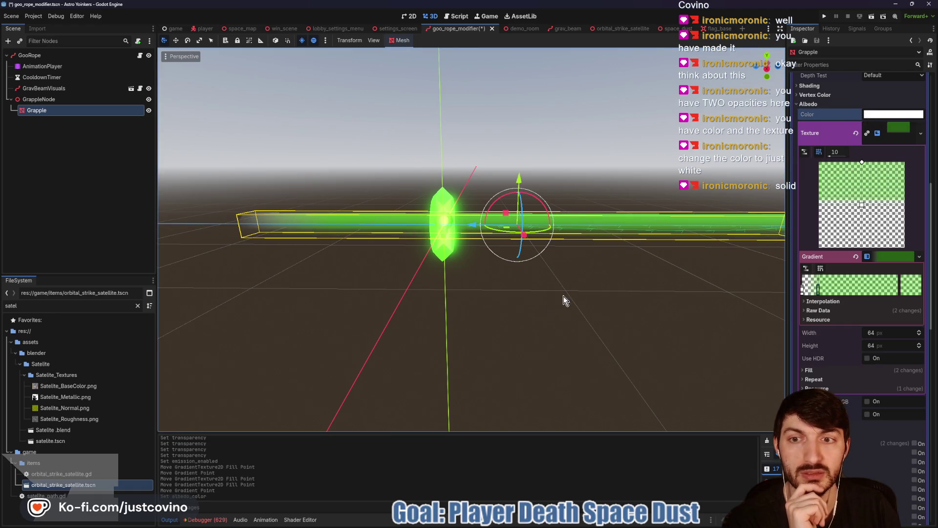
{"action": "scroll", "coordinate": [398, 321], "scroll_direction": "down", "scroll_amount": 3}
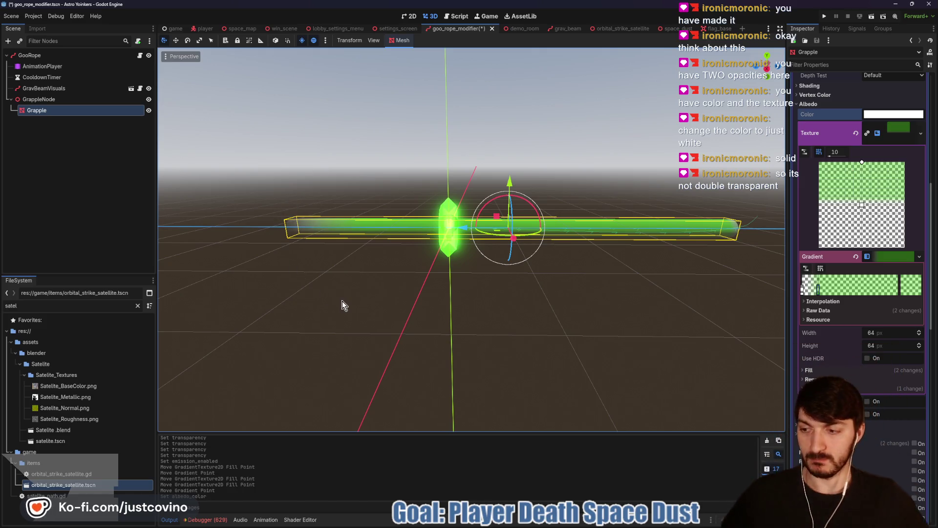
{"action": "left_click", "coordinate": [874, 115]}
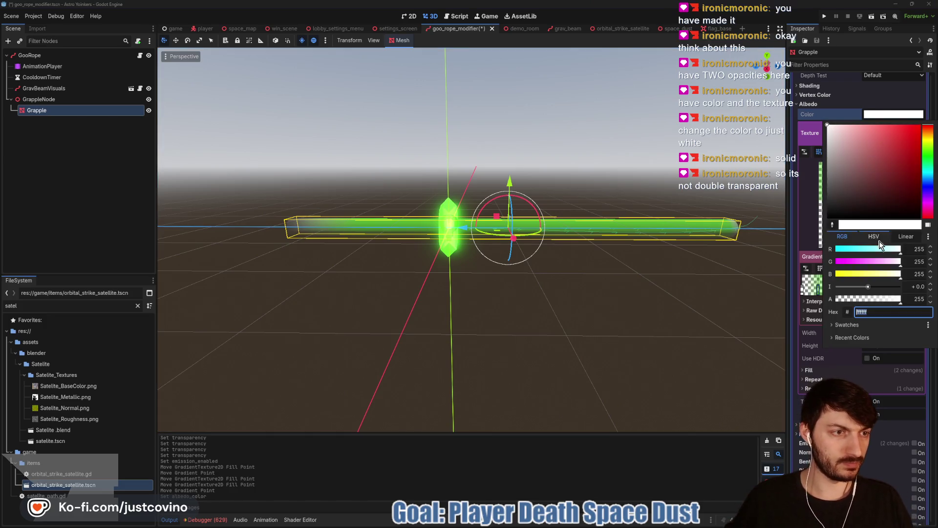
{"action": "key", "text": "Escape"}
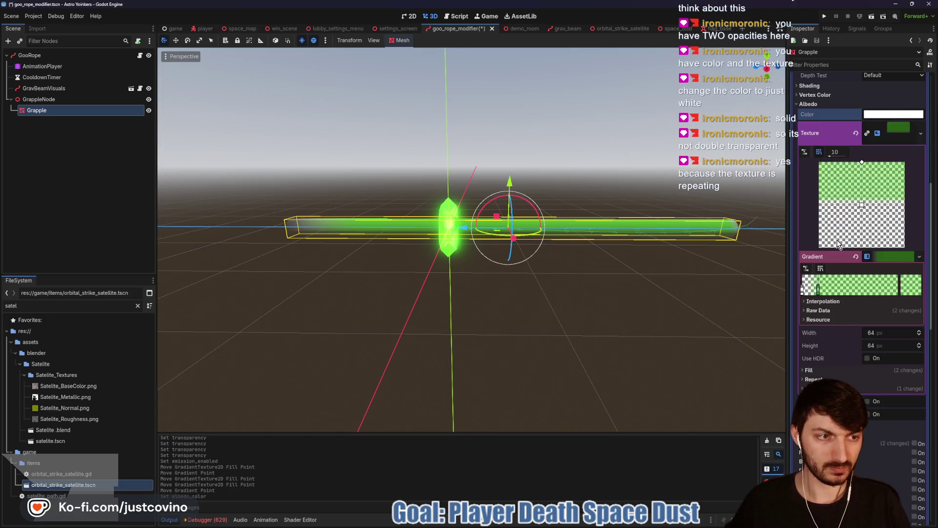
Step: Raise the green gradient stop's alpha to 255 so the rope shows solid green
{"action": "double_click", "coordinate": [819, 292]}
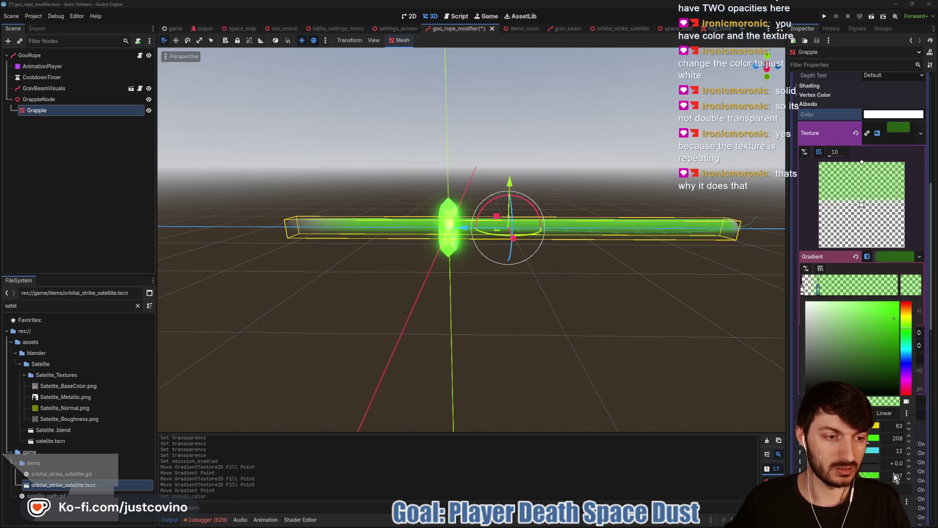
{"action": "left_click_drag", "start_coordinate": [875, 474], "coordinate": [900, 474]}
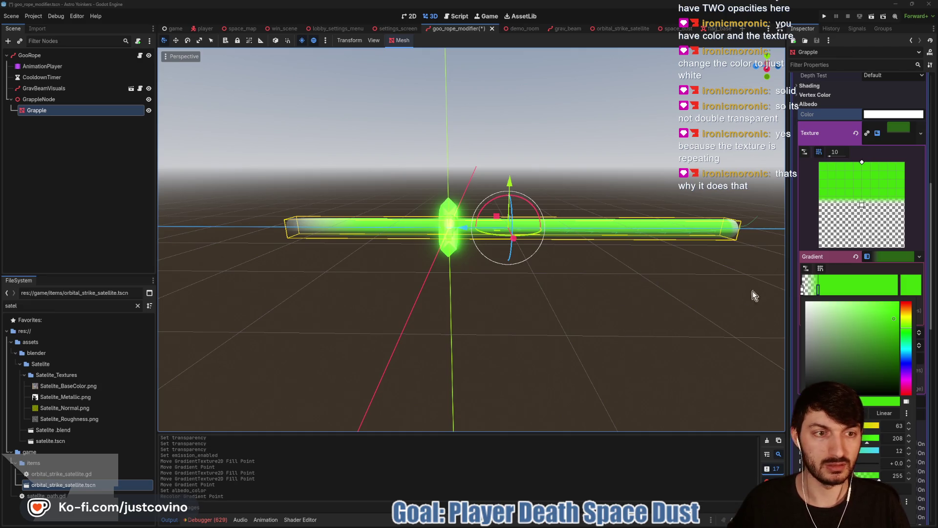
{"action": "left_click", "coordinate": [620, 304]}
{"action": "mouse_move", "coordinate": [664, 287]}
{"action": "left_mouse_down"}
{"action": "mouse_move", "coordinate": [464, 313]}
{"action": "mouse_move", "coordinate": [452, 244]}
{"action": "left_mouse_up"}
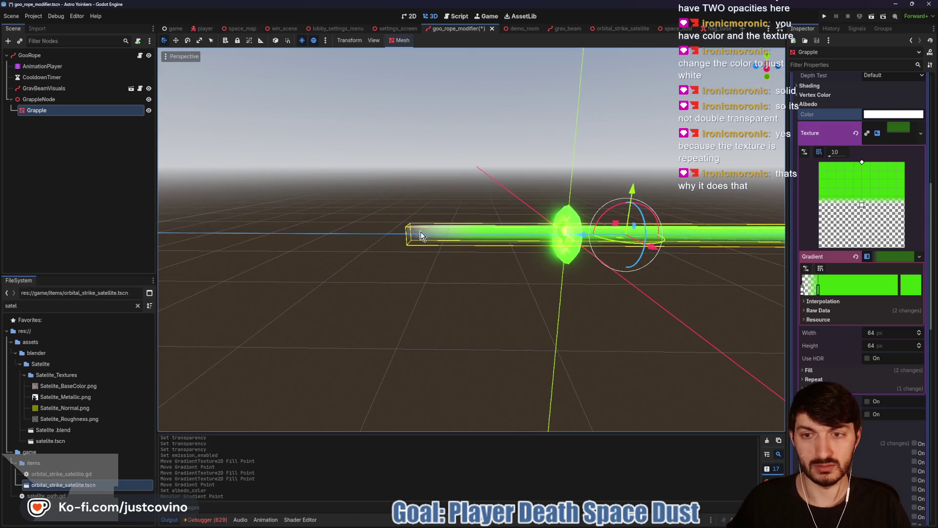
{"action": "mouse_move", "coordinate": [604, 313]}
{"action": "left_mouse_down"}
{"action": "mouse_move", "coordinate": [557, 318]}
{"action": "mouse_move", "coordinate": [588, 321]}
{"action": "mouse_move", "coordinate": [595, 259]}
{"action": "mouse_move", "coordinate": [574, 333]}
{"action": "left_mouse_up"}
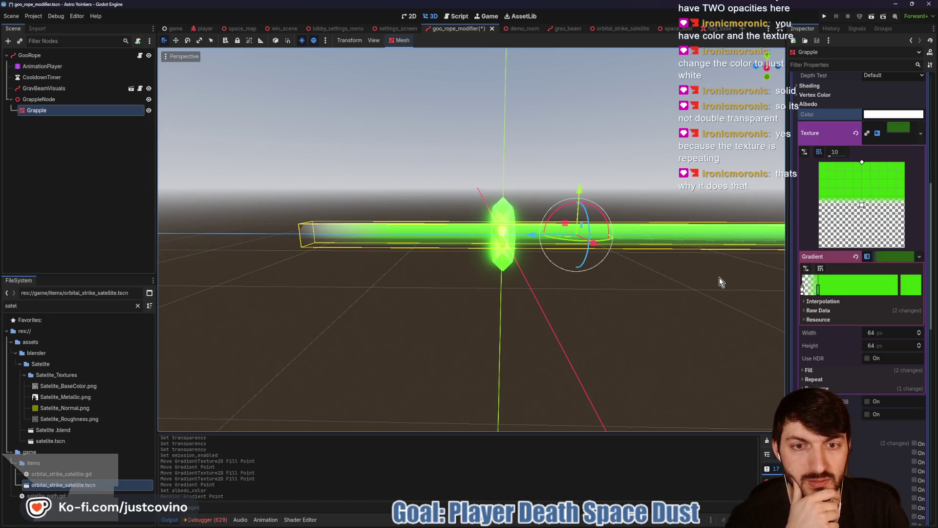
Step: Shift the transparent gradient stop slightly right, adding and then removing an extra stop
{"action": "scroll", "coordinate": [723, 283], "scroll_direction": "down", "scroll_amount": 1}
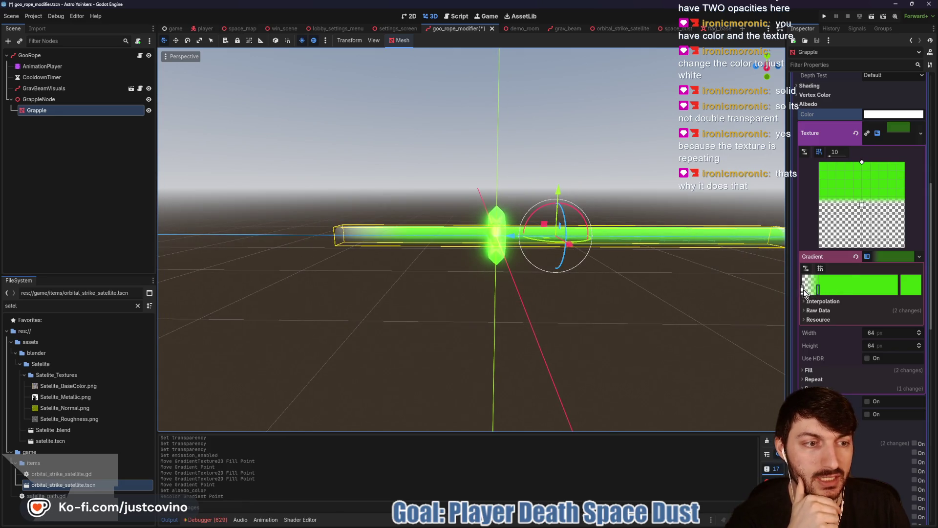
{"action": "left_click_drag", "start_coordinate": [804, 292], "coordinate": [821, 293]}
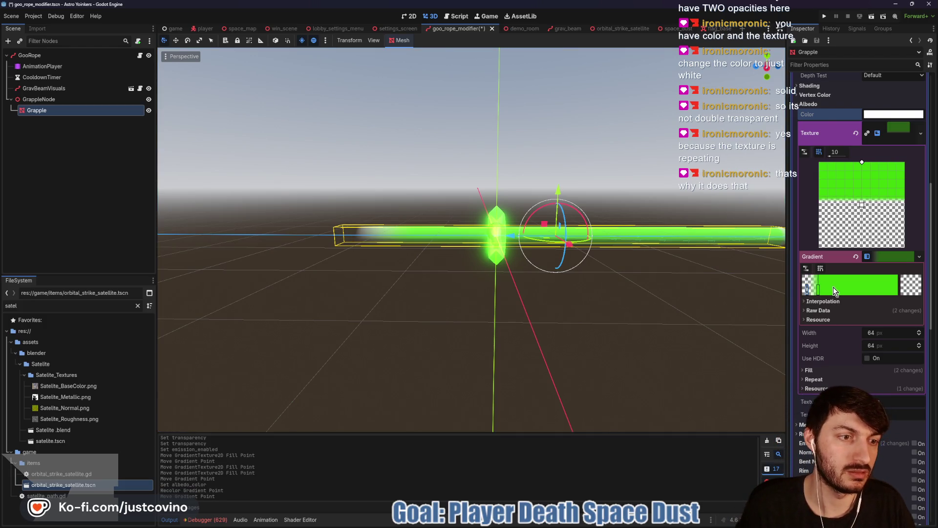
{"action": "left_click", "coordinate": [802, 292]}
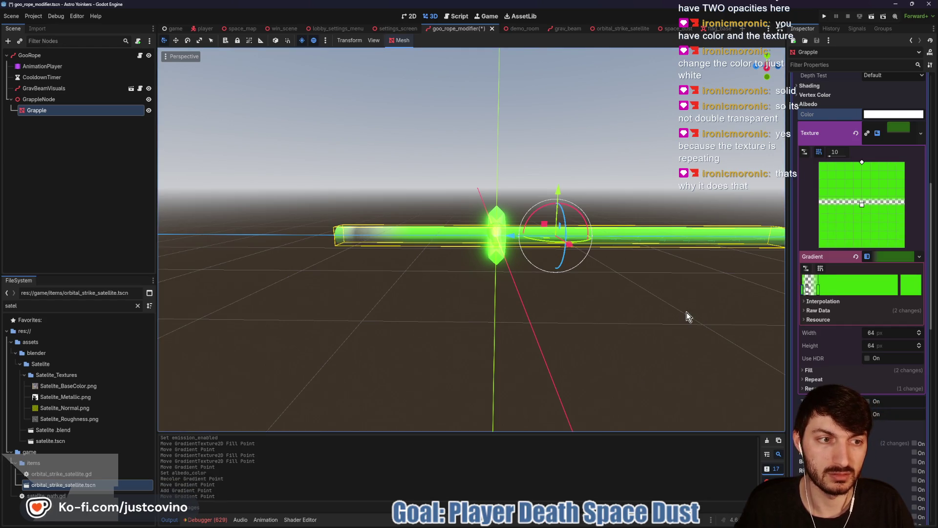
{"action": "left_click_drag", "start_coordinate": [687, 312], "coordinate": [630, 315]}
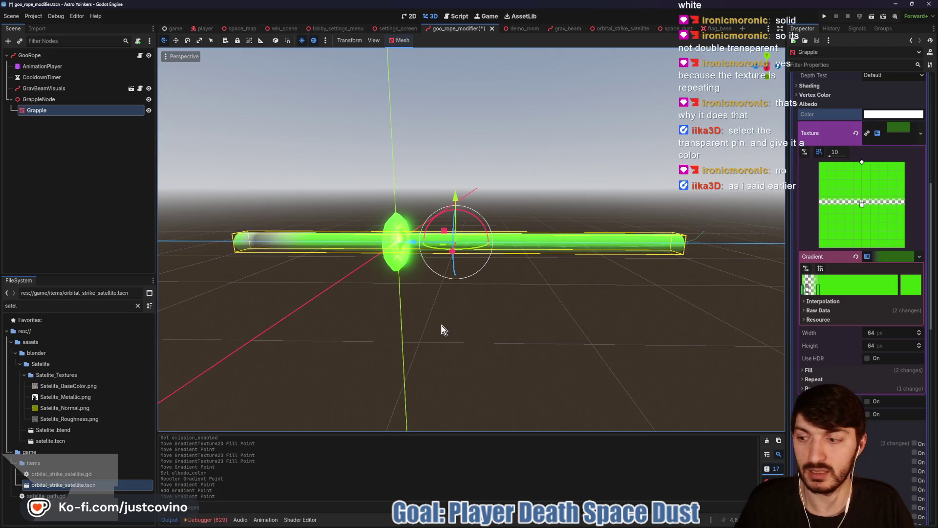
{"action": "right_click", "coordinate": [802, 291]}
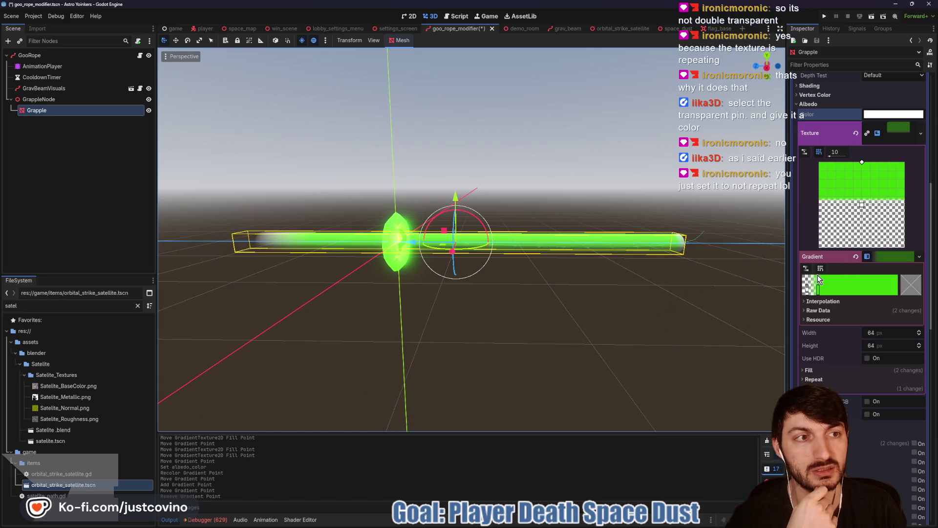
Step: Expand the Gradient's Interpolation settings to show Linear mode and sRGB color space
{"action": "scroll", "coordinate": [819, 273], "scroll_direction": "up", "scroll_amount": 4}
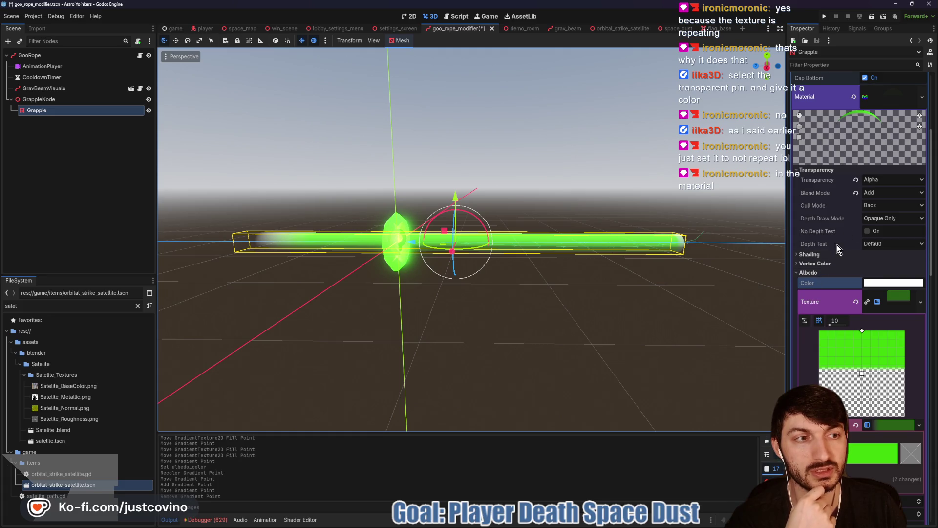
{"action": "scroll", "coordinate": [837, 252], "scroll_direction": "down", "scroll_amount": 4}
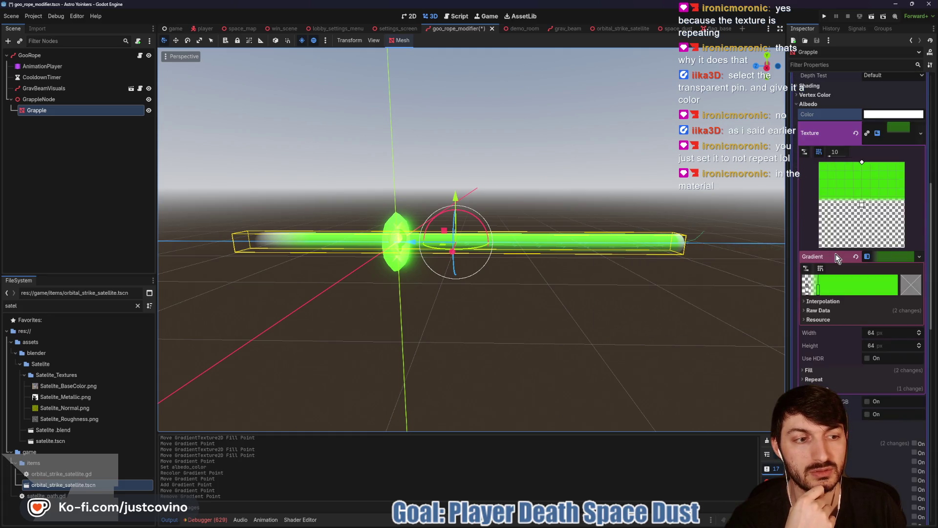
{"action": "scroll", "coordinate": [835, 256], "scroll_direction": "up", "scroll_amount": 4}
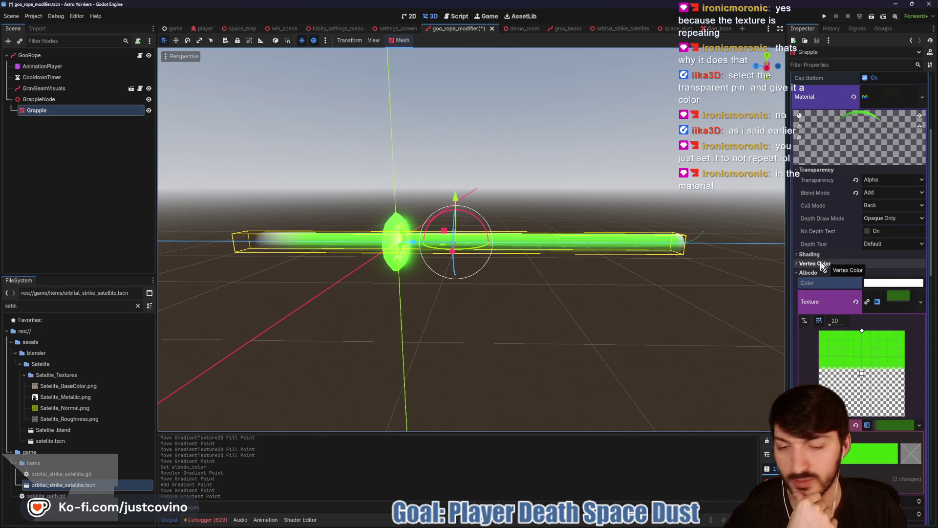
{"action": "scroll", "coordinate": [820, 262], "scroll_direction": "down", "scroll_amount": 3}
{"action": "left_click", "coordinate": [850, 326]}
{"action": "left_click", "coordinate": [827, 310]}
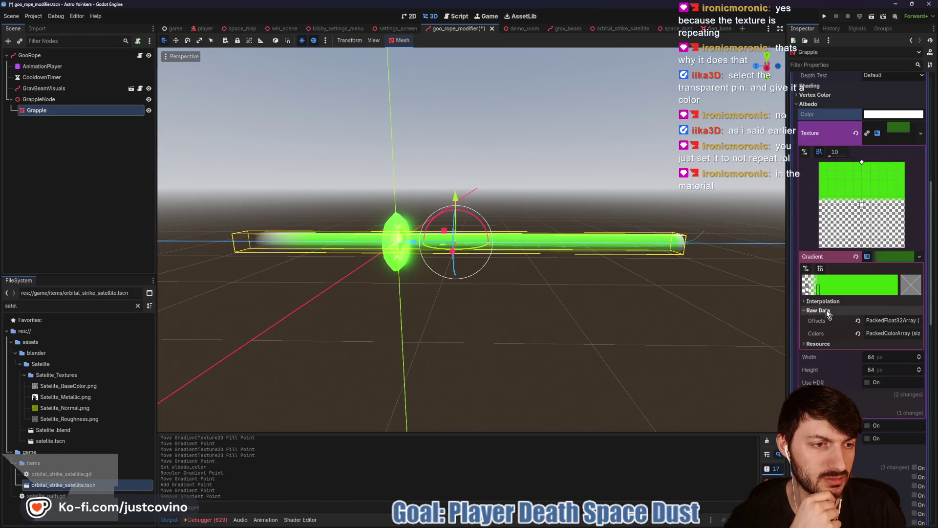
{"action": "left_click", "coordinate": [827, 311]}
{"action": "left_click", "coordinate": [823, 301]}
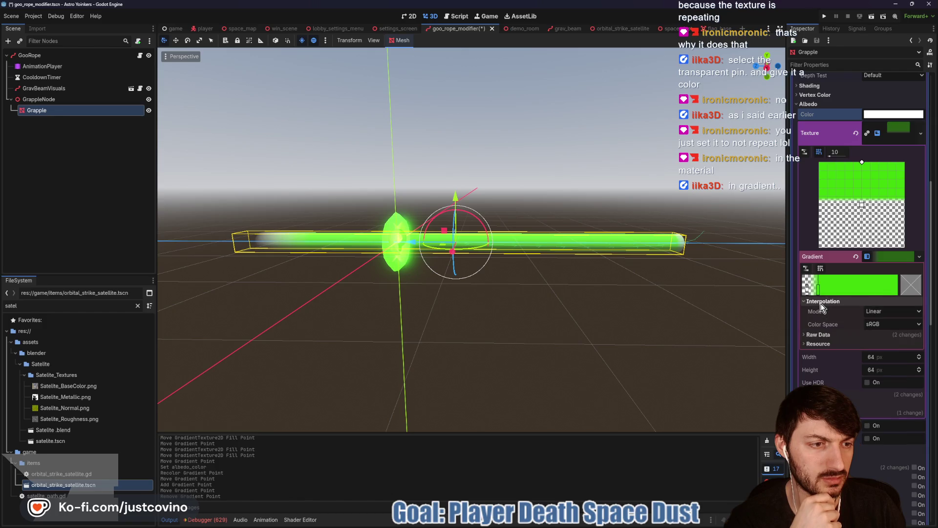
{"action": "left_click", "coordinate": [879, 256]}
{"action": "left_click", "coordinate": [898, 245]}
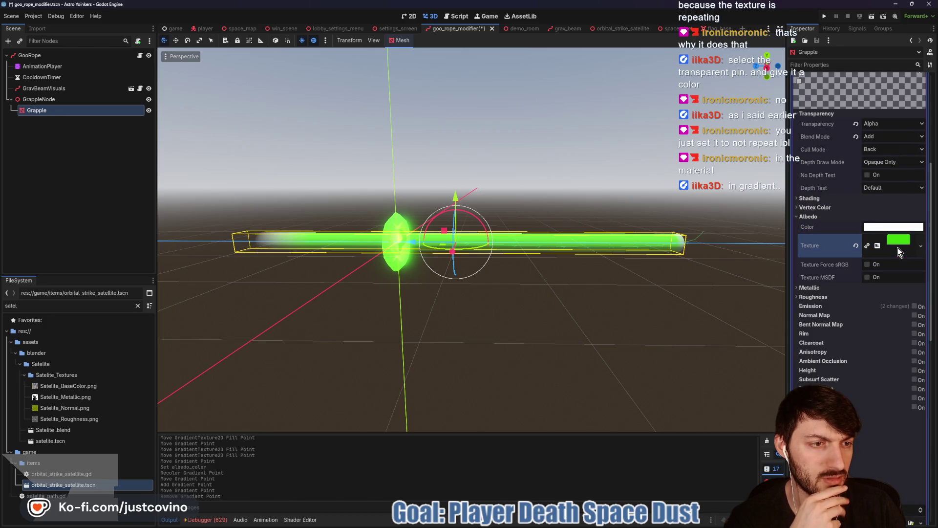
{"action": "left_click", "coordinate": [896, 246]}
{"action": "scroll", "coordinate": [842, 288], "scroll_direction": "down", "scroll_amount": 2}
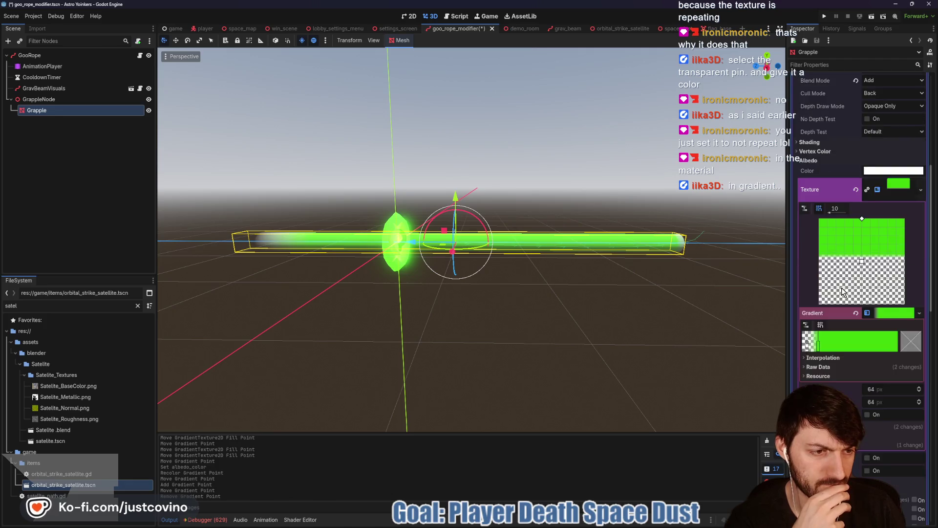
{"action": "scroll", "coordinate": [841, 290], "scroll_direction": "down", "scroll_amount": 4}
{"action": "left_click", "coordinate": [855, 324]}
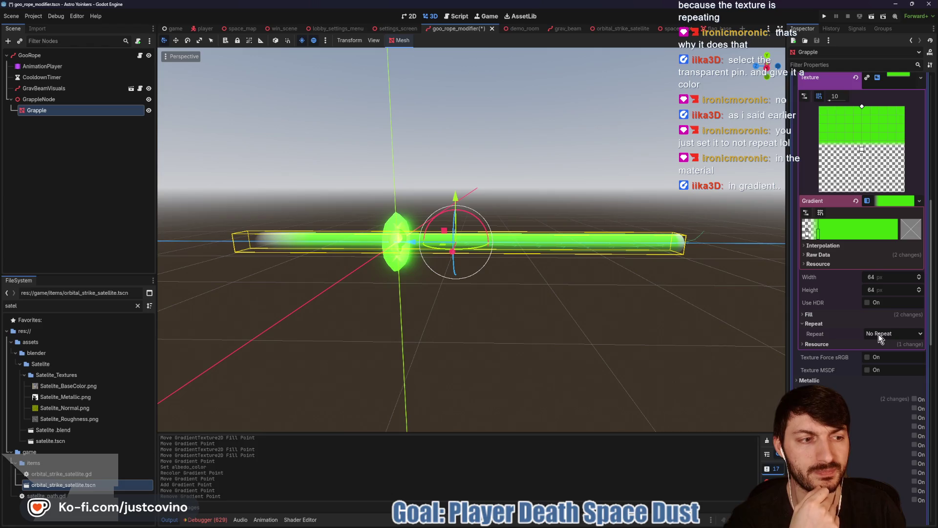
{"action": "left_click", "coordinate": [879, 334]}
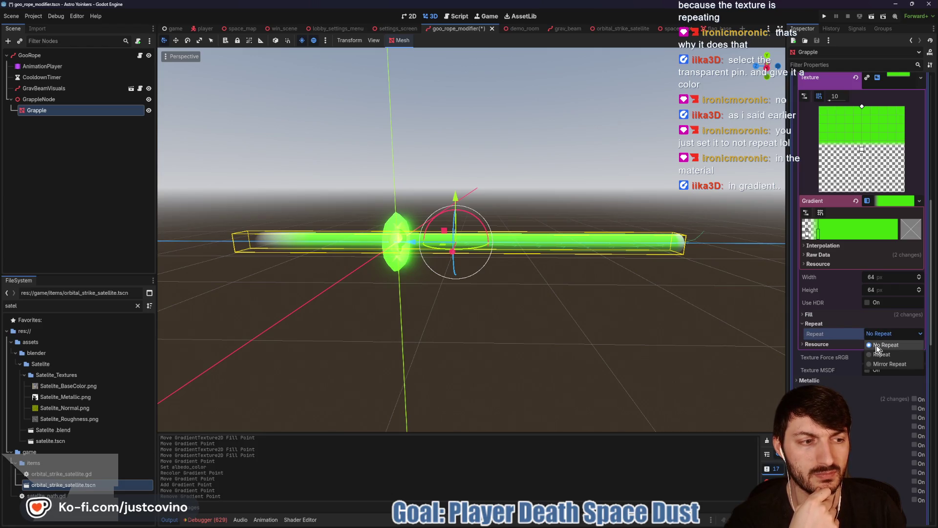
{"action": "left_click", "coordinate": [885, 345]}
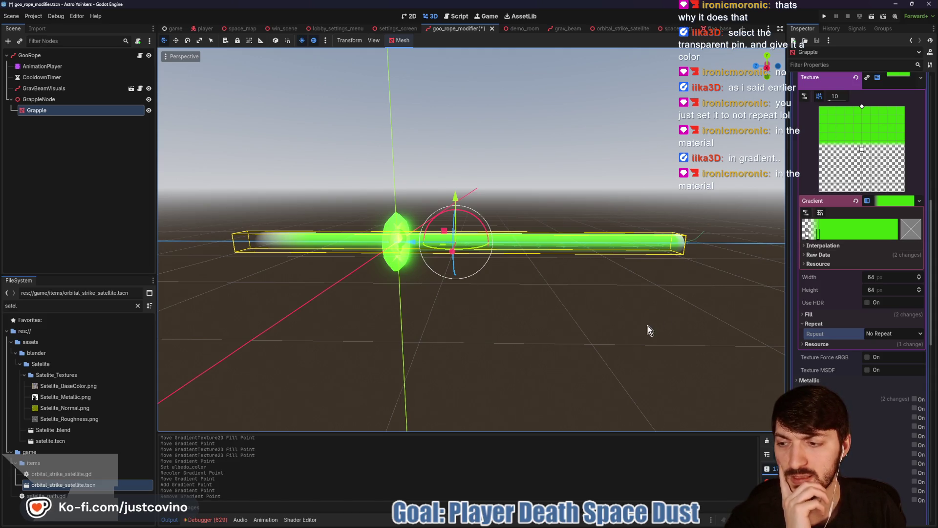
{"action": "scroll", "coordinate": [859, 292], "scroll_direction": "up", "scroll_amount": 1}
{"action": "scroll", "coordinate": [860, 292], "scroll_direction": "up", "scroll_amount": 4}
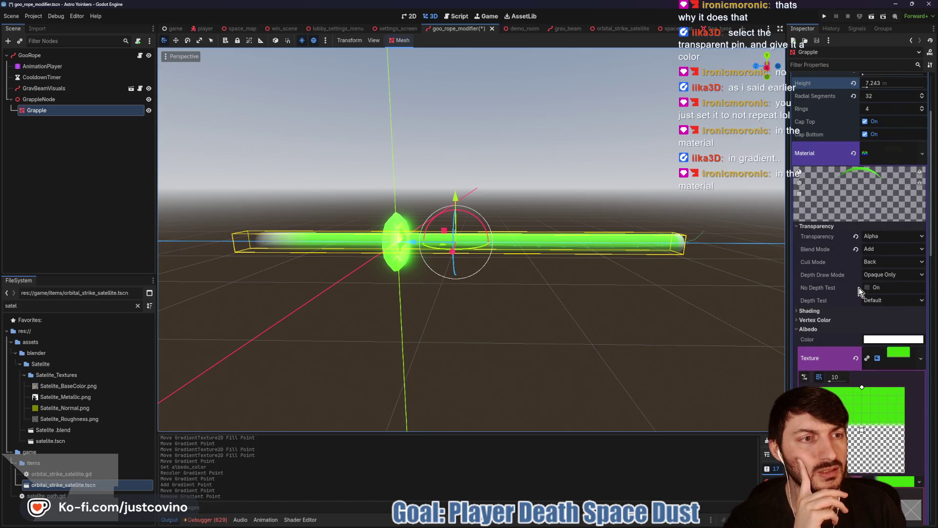
{"action": "left_click", "coordinate": [896, 356]}
{"action": "scroll", "coordinate": [848, 324], "scroll_direction": "down", "scroll_amount": 6}
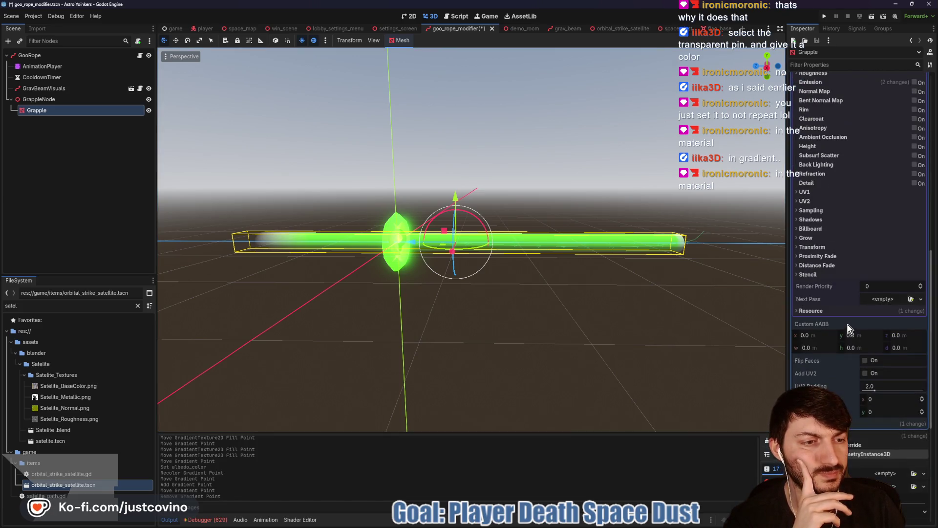
{"action": "scroll", "coordinate": [825, 296], "scroll_direction": "up", "scroll_amount": 4}
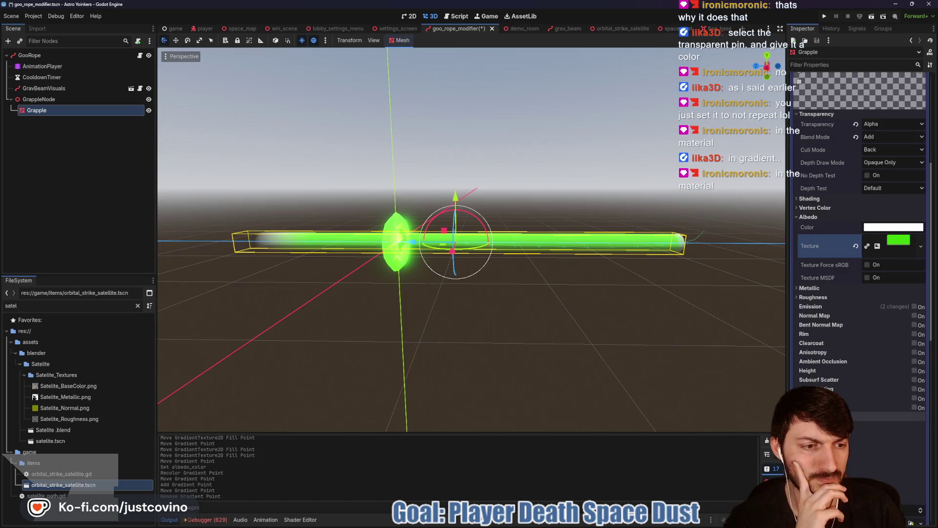
{"action": "scroll", "coordinate": [833, 370], "scroll_direction": "down", "scroll_amount": 2}
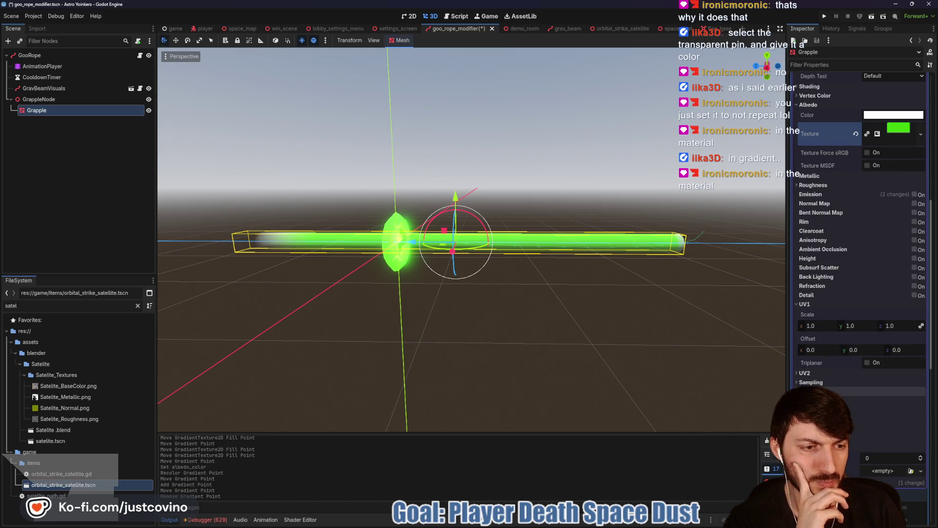
{"action": "scroll", "coordinate": [860, 364], "scroll_direction": "down", "scroll_amount": 1}
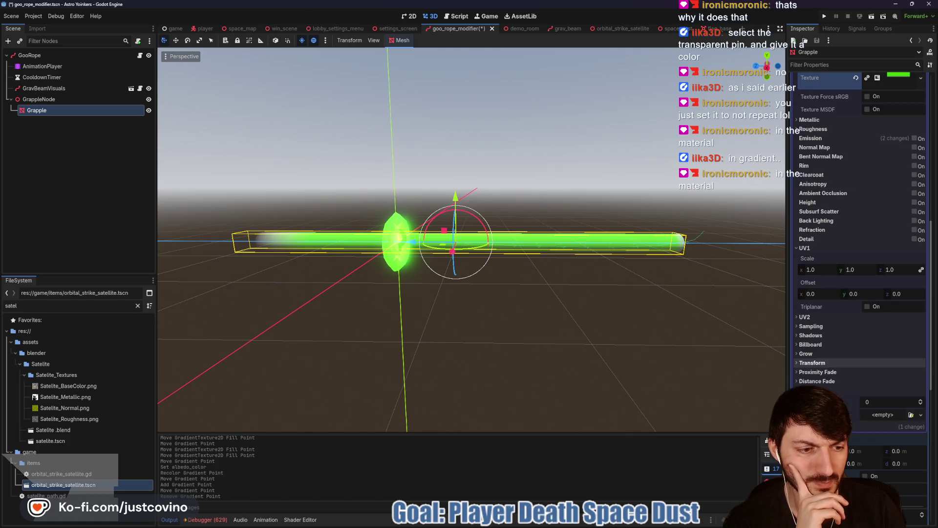
{"action": "left_click", "coordinate": [820, 426]}
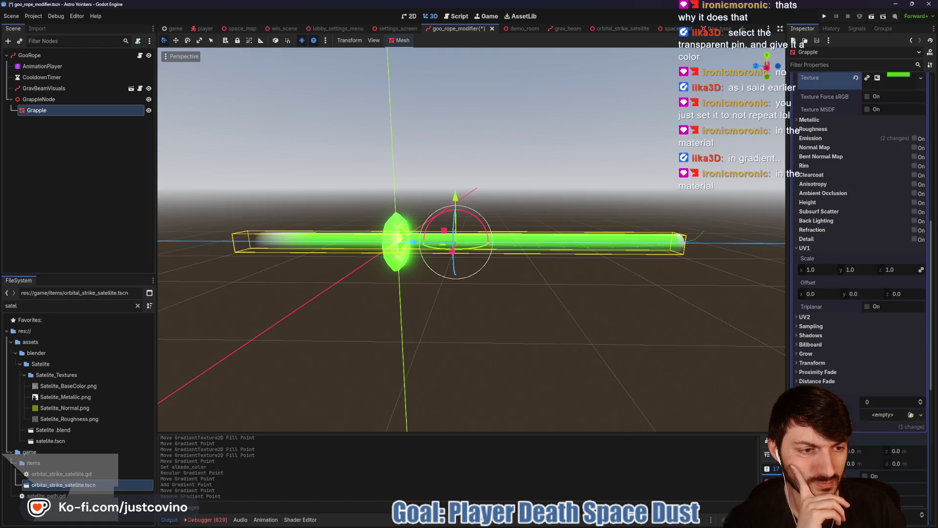
{"action": "scroll", "coordinate": [875, 195], "scroll_direction": "up", "scroll_amount": 5}
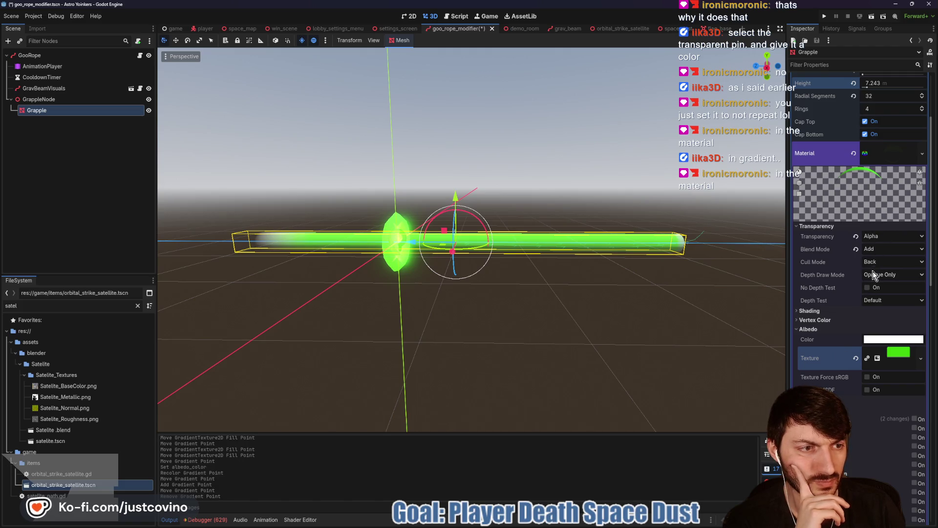
{"action": "left_click", "coordinate": [825, 311]}
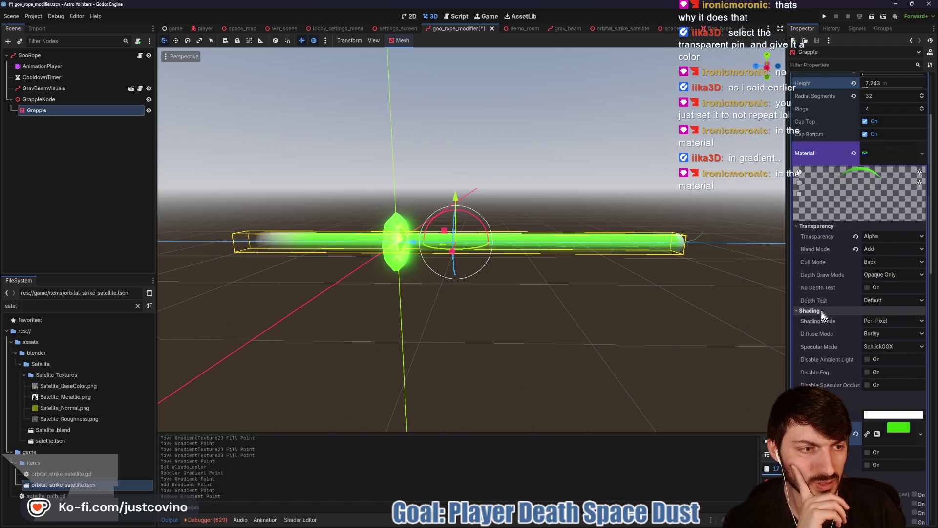
{"action": "left_click", "coordinate": [822, 312]}
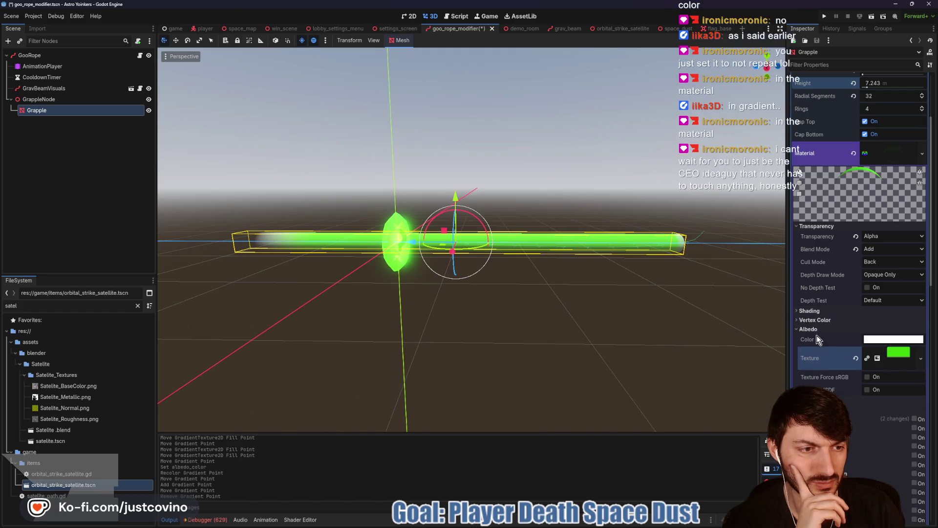
Step: Uncheck Repeat in the Grapple material's Sampling section so the green gradient stops tiling
{"action": "left_click", "coordinate": [891, 357]}
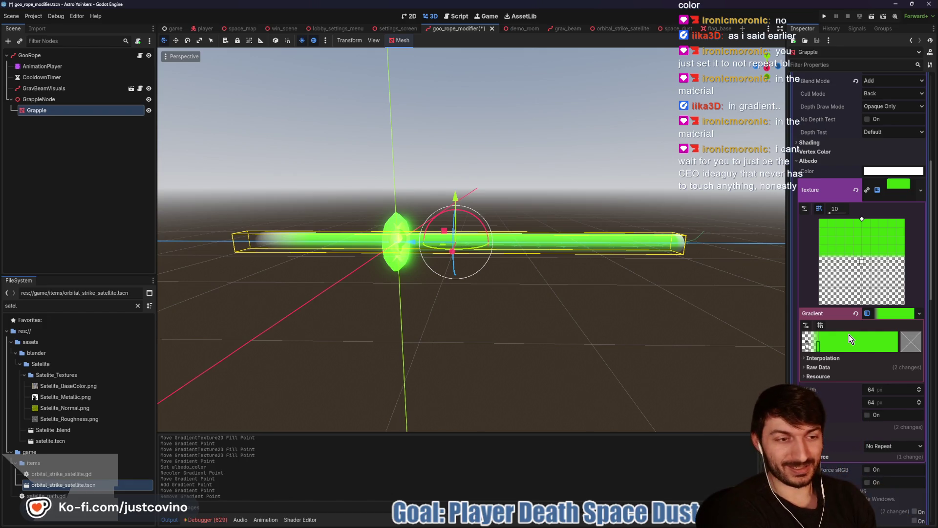
{"action": "scroll", "coordinate": [833, 385], "scroll_direction": "down", "scroll_amount": 2}
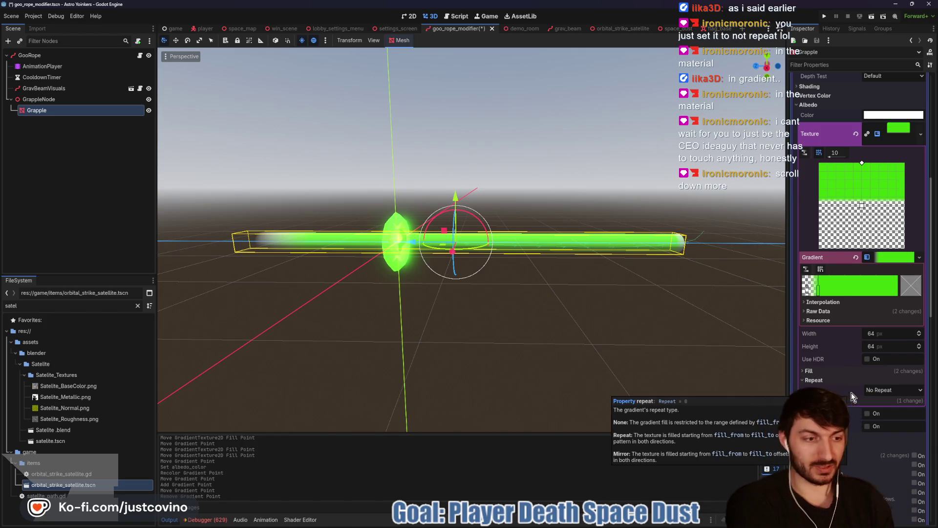
{"action": "scroll", "coordinate": [851, 392], "scroll_direction": "down", "scroll_amount": 4}
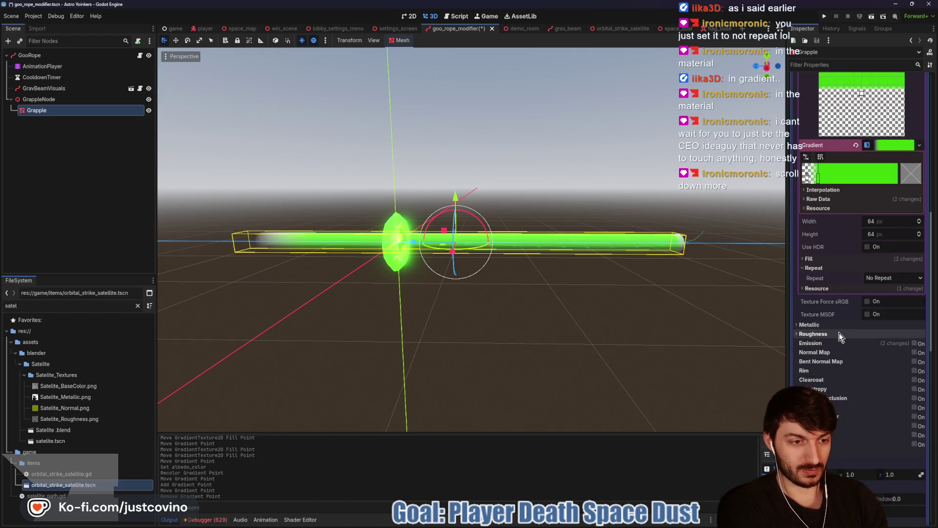
{"action": "scroll", "coordinate": [831, 386], "scroll_direction": "down", "scroll_amount": 2}
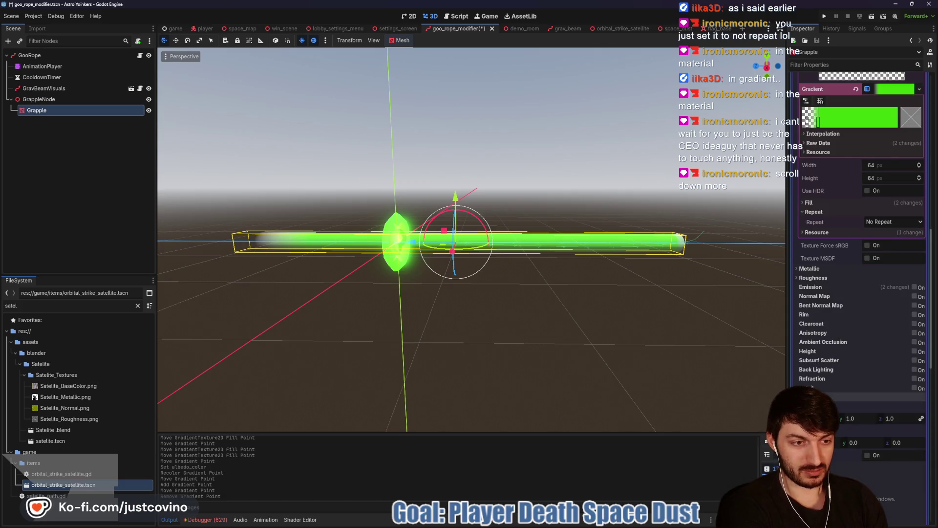
{"action": "left_click", "coordinate": [822, 389]}
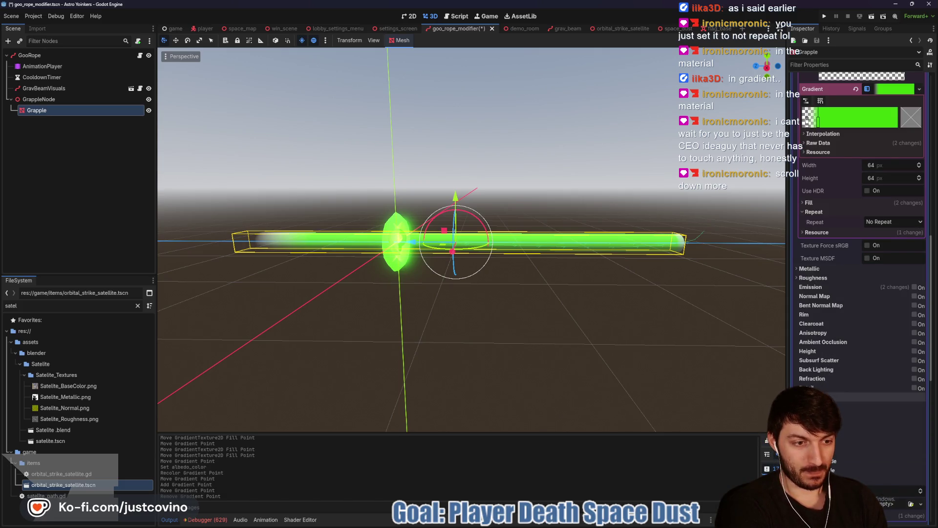
{"action": "scroll", "coordinate": [822, 340], "scroll_direction": "down", "scroll_amount": 2}
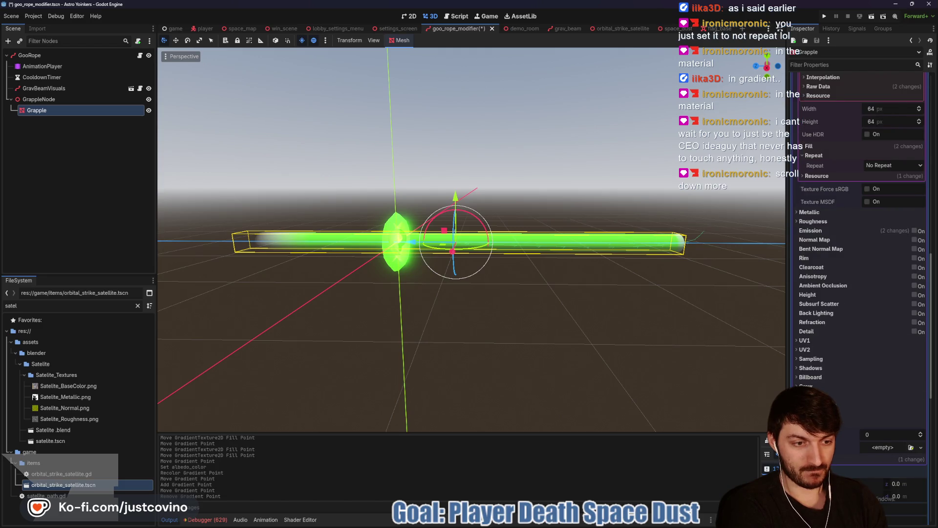
{"action": "scroll", "coordinate": [860, 254], "scroll_direction": "down", "scroll_amount": 4}
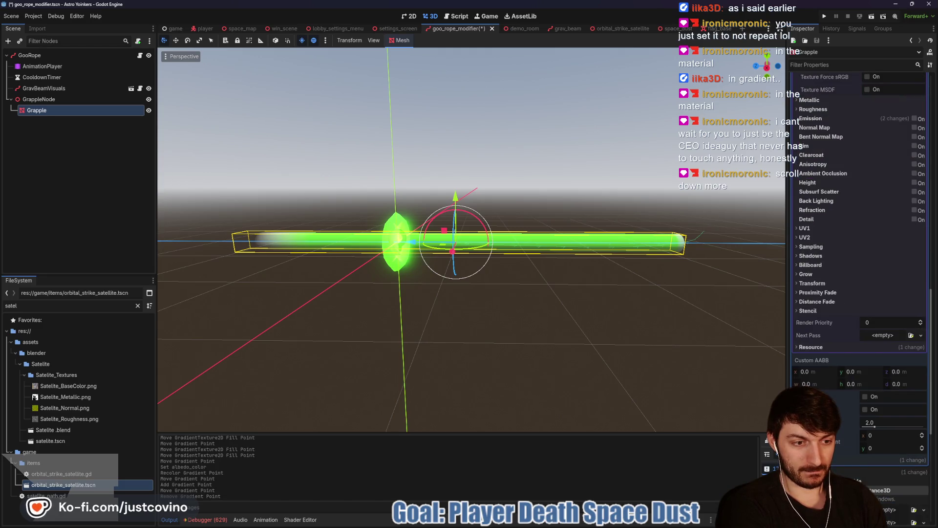
{"action": "scroll", "coordinate": [824, 324], "scroll_direction": "down", "scroll_amount": 2}
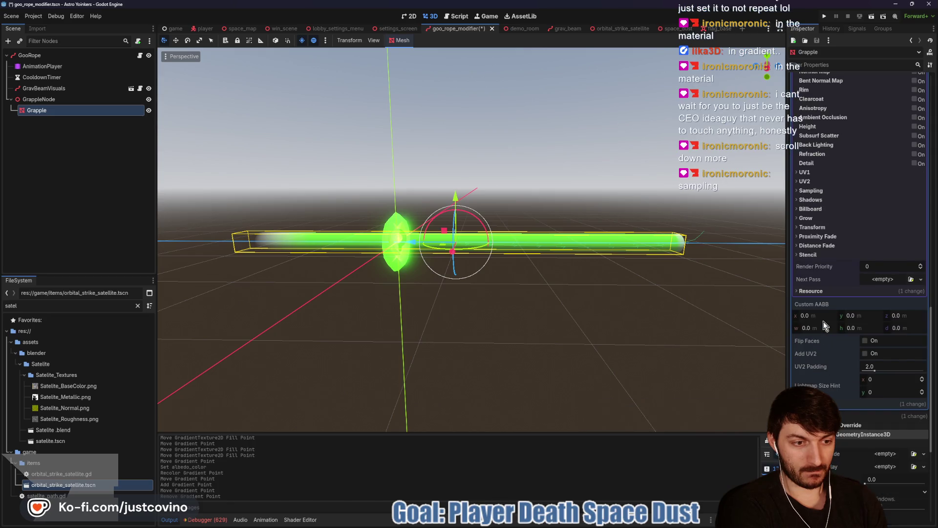
{"action": "scroll", "coordinate": [822, 319], "scroll_direction": "up", "scroll_amount": 2}
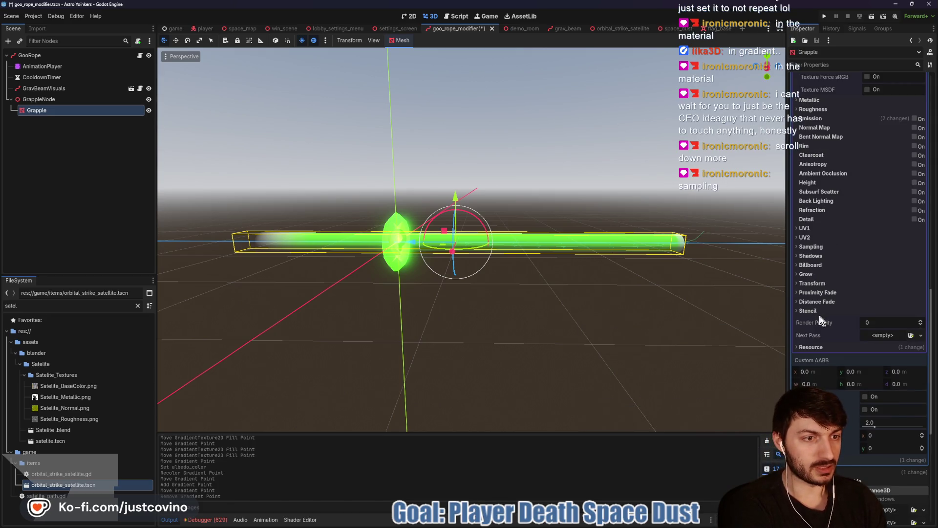
{"action": "left_click", "coordinate": [831, 246]}
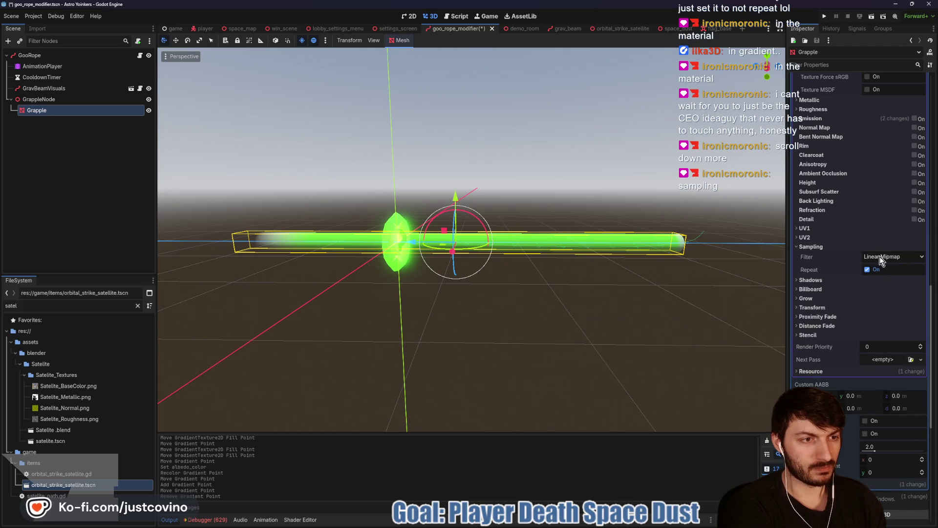
{"action": "left_click", "coordinate": [867, 269]}
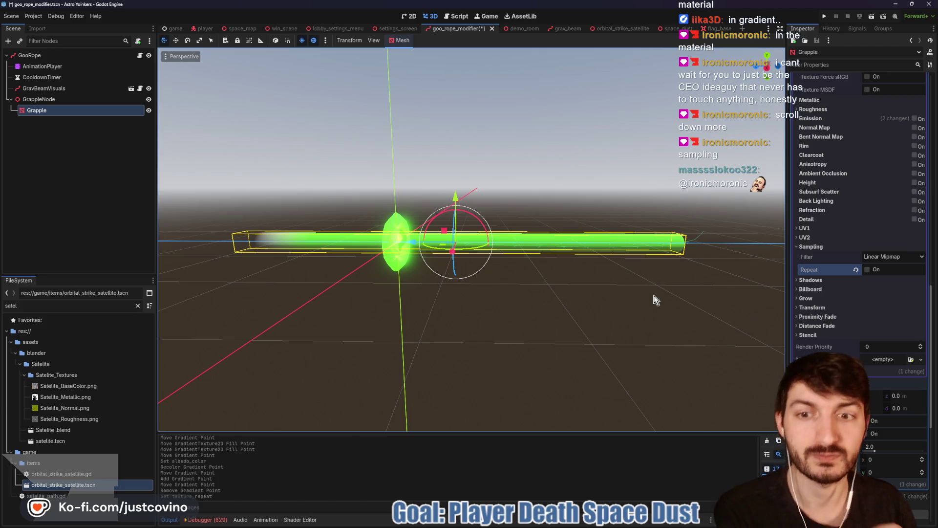
Step: Select the gradient's left point and set its colour to green
{"action": "mouse_move", "coordinate": [335, 310]}
{"action": "left_mouse_down"}
{"action": "mouse_move", "coordinate": [390, 324]}
{"action": "mouse_move", "coordinate": [371, 321]}
{"action": "left_mouse_up"}
{"action": "scroll", "coordinate": [840, 251], "scroll_direction": "up", "scroll_amount": 5}
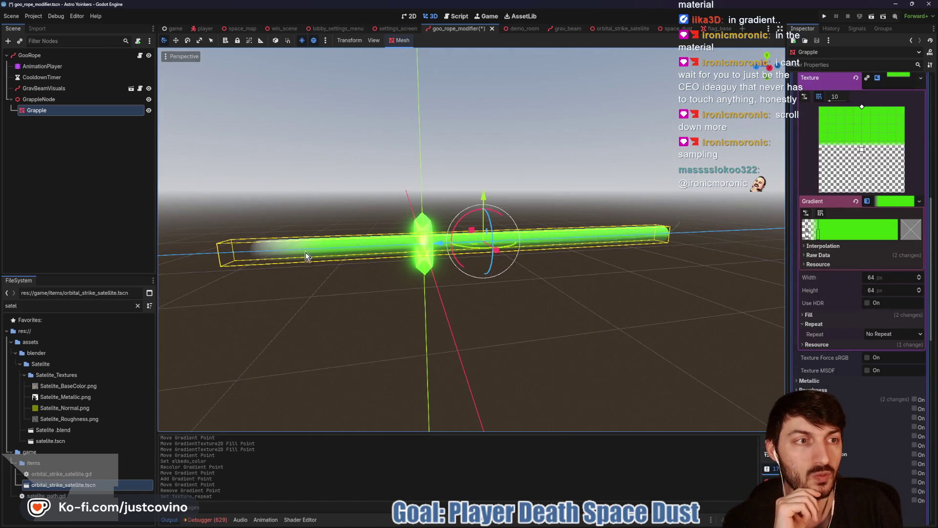
{"action": "left_click", "coordinate": [808, 238]}
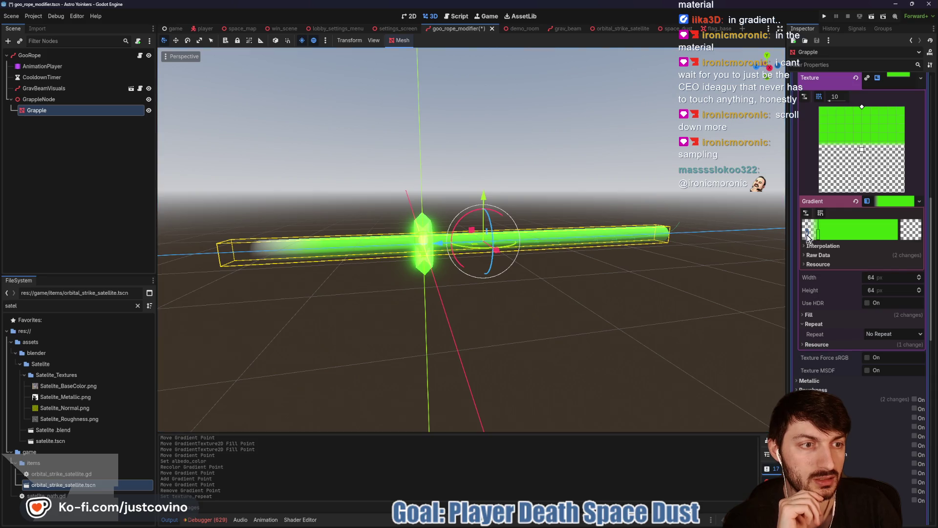
{"action": "left_click", "coordinate": [912, 234]}
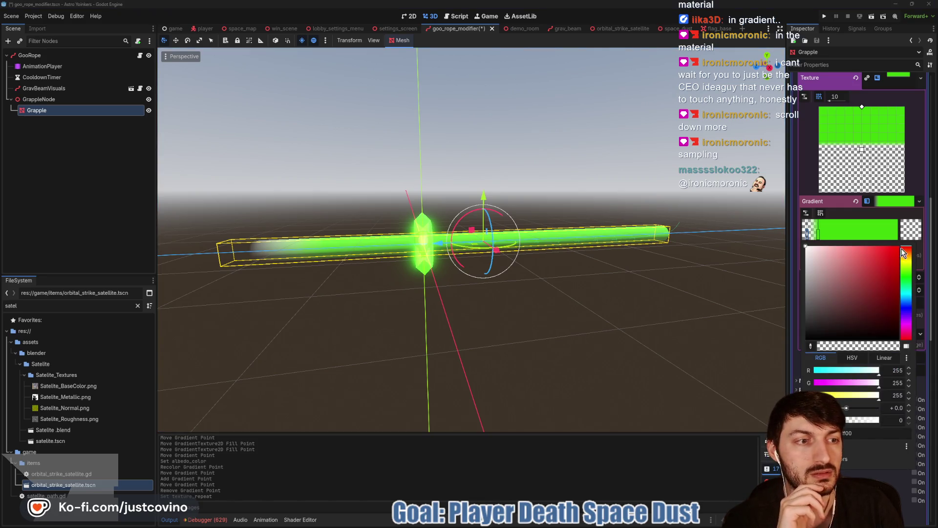
{"action": "left_click", "coordinate": [819, 234]}
{"action": "left_click", "coordinate": [817, 234]}
{"action": "left_click", "coordinate": [909, 236]}
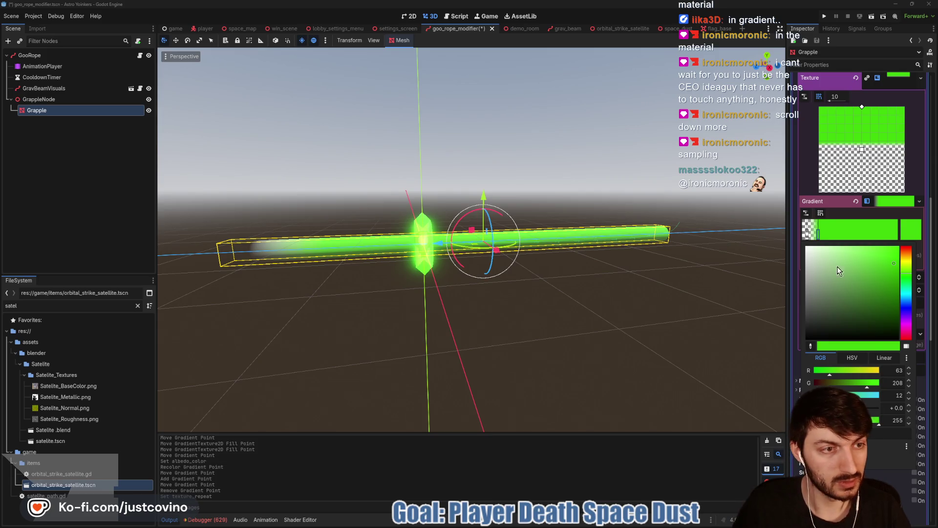
{"action": "left_click", "coordinate": [807, 235]}
{"action": "left_click", "coordinate": [909, 233]}
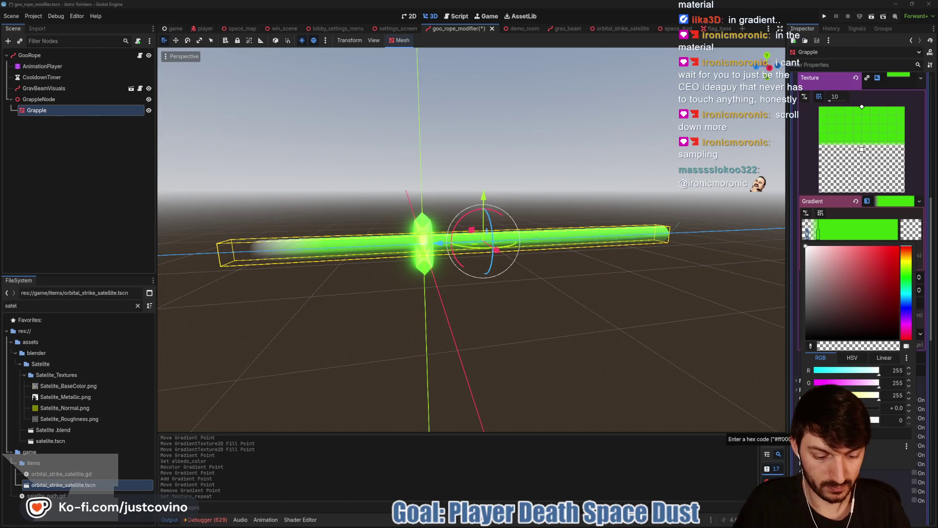
{"action": "left_click", "coordinate": [831, 434]}
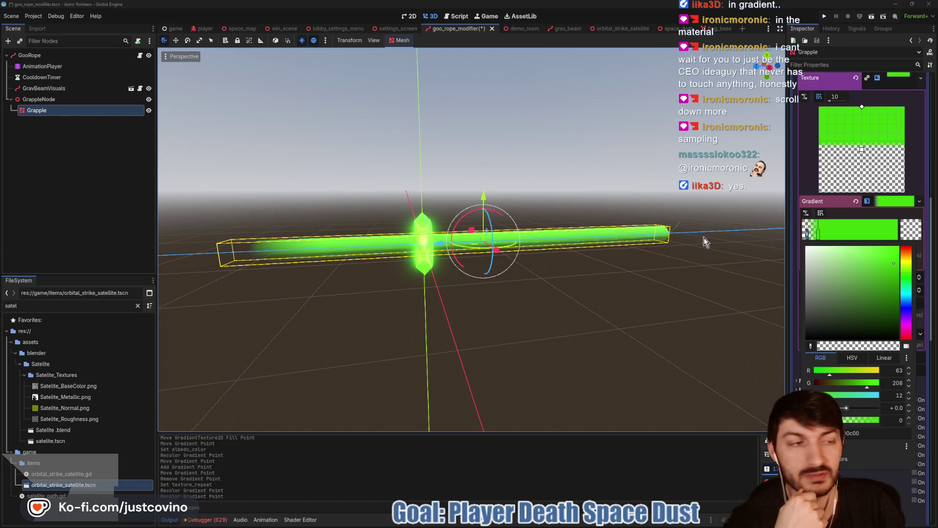
{"action": "left_click", "coordinate": [806, 237]}
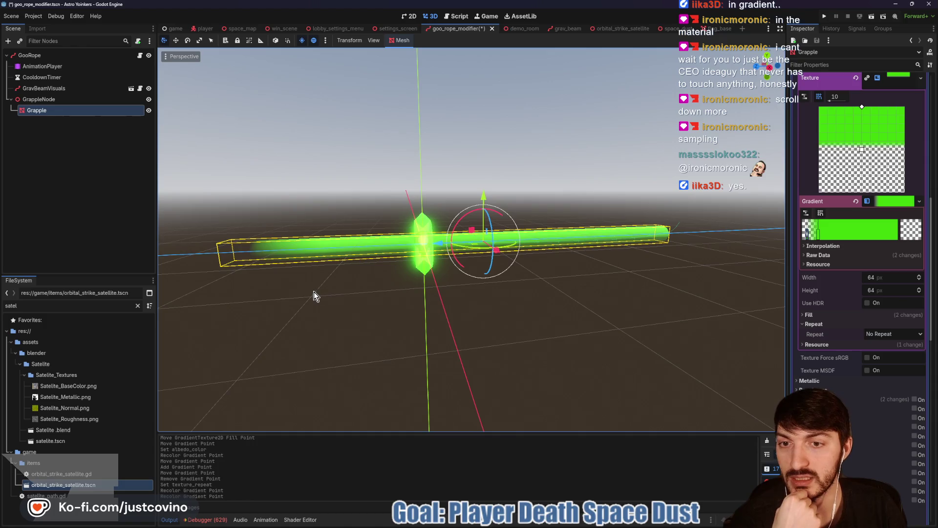
Step: Lower the left green gradient point's alpha to about 110 for a semi-transparent rope
{"action": "left_click_drag", "start_coordinate": [314, 295], "coordinate": [636, 274]}
{"action": "left_click", "coordinate": [819, 232]}
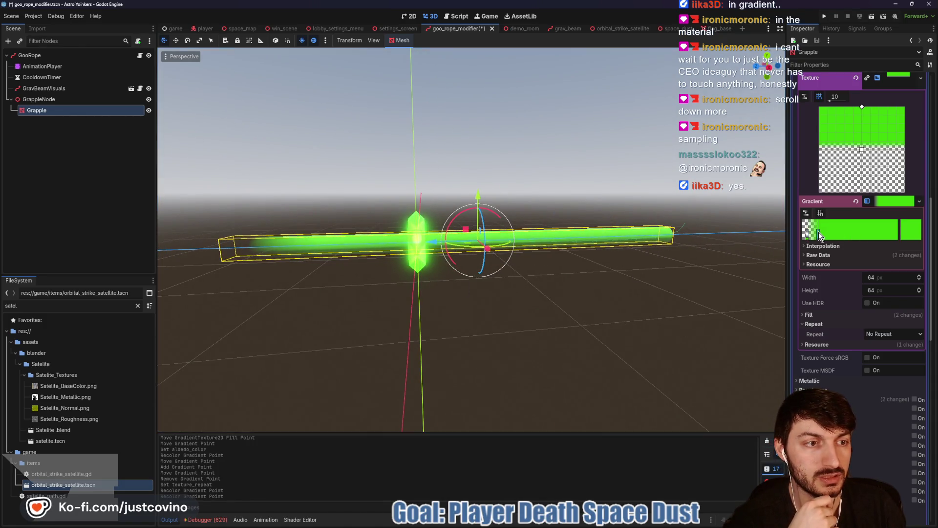
{"action": "left_click", "coordinate": [909, 231]}
{"action": "left_click_drag", "start_coordinate": [869, 420], "coordinate": [844, 420]}
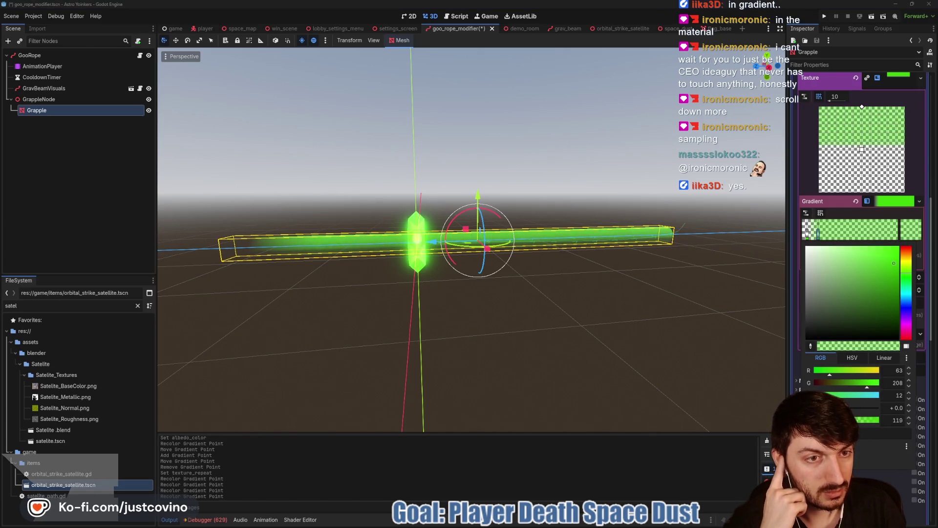
{"action": "mouse_move", "coordinate": [707, 320]}
{"action": "left_mouse_down"}
{"action": "mouse_move", "coordinate": [702, 230]}
{"action": "mouse_move", "coordinate": [702, 326]}
{"action": "mouse_move", "coordinate": [561, 328]}
{"action": "mouse_move", "coordinate": [549, 327]}
{"action": "mouse_move", "coordinate": [548, 306]}
{"action": "mouse_move", "coordinate": [630, 269]}
{"action": "mouse_move", "coordinate": [687, 291]}
{"action": "mouse_move", "coordinate": [707, 326]}
{"action": "mouse_move", "coordinate": [660, 330]}
{"action": "mouse_move", "coordinate": [626, 315]}
{"action": "mouse_move", "coordinate": [706, 337]}
{"action": "left_mouse_up"}
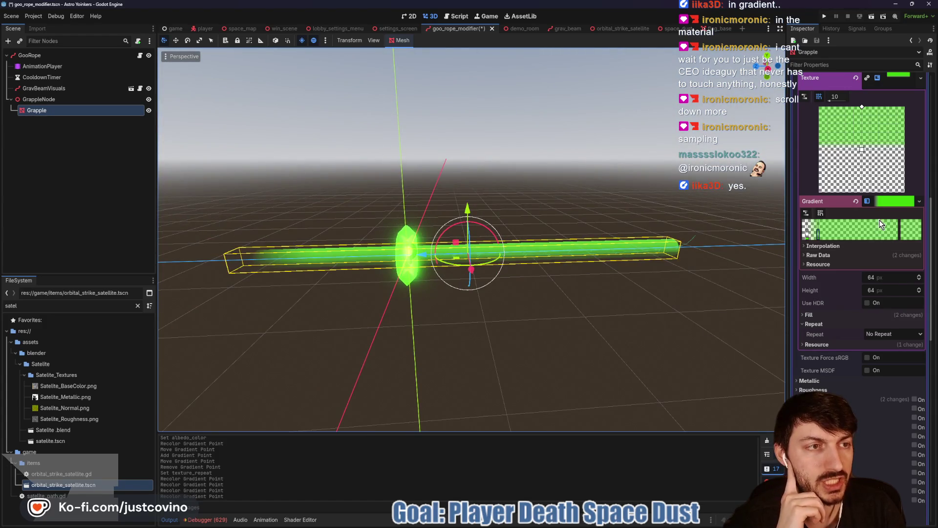
Step: Set the rope material's Cull Mode to Disabled and enable Emission
{"action": "scroll", "coordinate": [878, 225], "scroll_direction": "up", "scroll_amount": 5}
{"action": "left_click", "coordinate": [884, 151]}
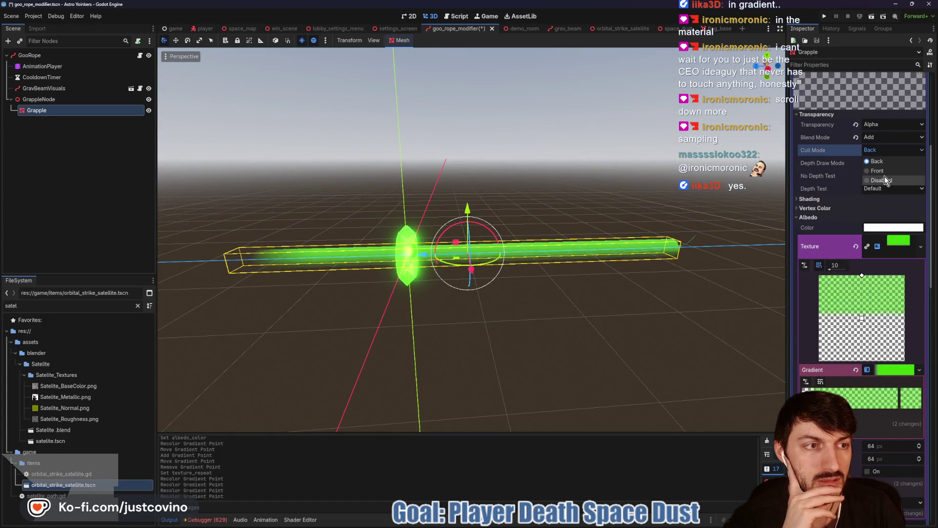
{"action": "mouse_move", "coordinate": [645, 285]}
{"action": "left_mouse_down"}
{"action": "mouse_move", "coordinate": [573, 251]}
{"action": "mouse_move", "coordinate": [518, 253]}
{"action": "mouse_move", "coordinate": [538, 330]}
{"action": "mouse_move", "coordinate": [698, 299]}
{"action": "mouse_move", "coordinate": [506, 293]}
{"action": "left_mouse_up"}
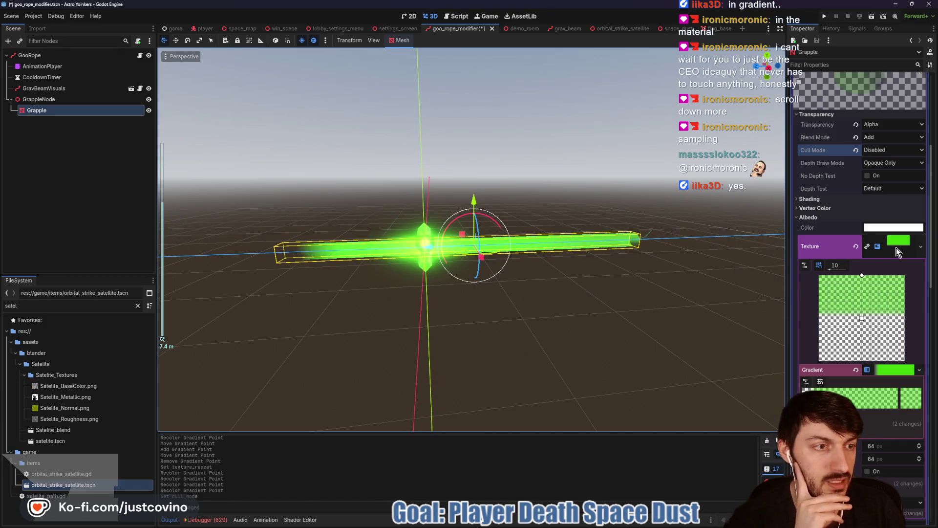
{"action": "left_click", "coordinate": [849, 246]}
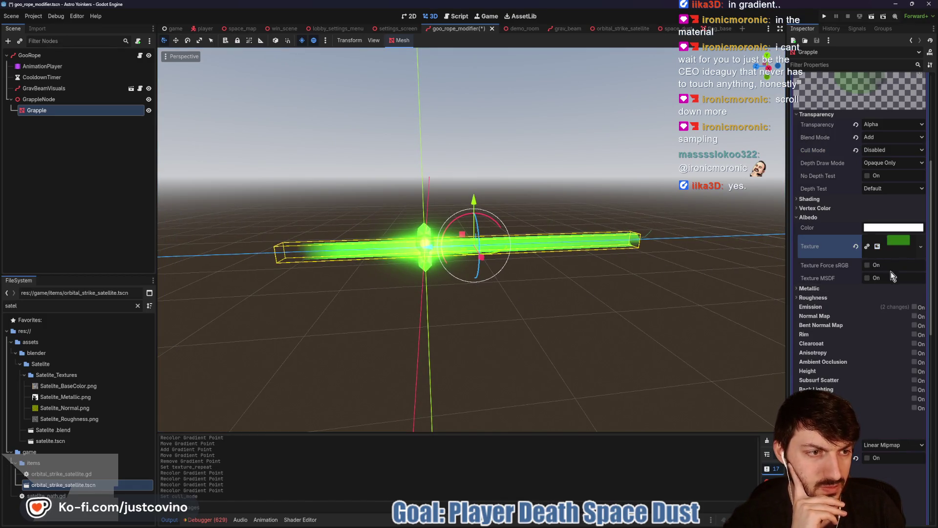
{"action": "left_click", "coordinate": [914, 307]}
{"action": "mouse_move", "coordinate": [480, 327]}
{"action": "left_mouse_down"}
{"action": "mouse_move", "coordinate": [540, 318]}
{"action": "mouse_move", "coordinate": [469, 320]}
{"action": "left_mouse_up"}
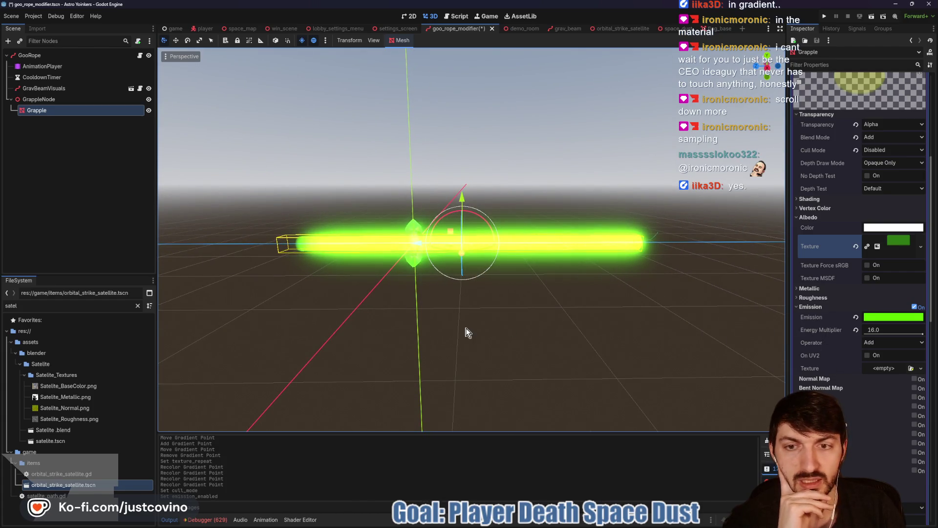
{"action": "mouse_move", "coordinate": [374, 319]}
{"action": "left_mouse_down"}
{"action": "mouse_move", "coordinate": [429, 322]}
{"action": "mouse_move", "coordinate": [367, 302]}
{"action": "mouse_move", "coordinate": [590, 327]}
{"action": "mouse_move", "coordinate": [555, 329]}
{"action": "mouse_move", "coordinate": [459, 301]}
{"action": "left_mouse_up"}
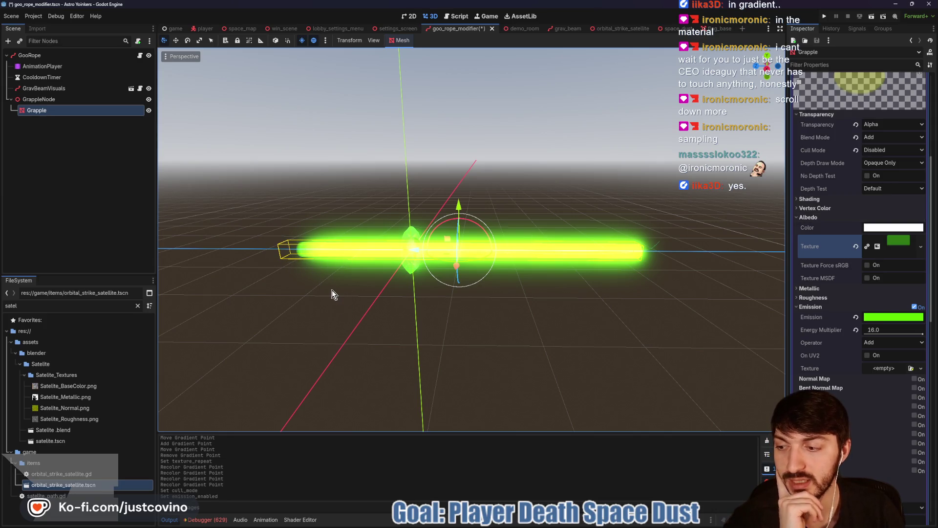
{"action": "mouse_move", "coordinate": [333, 289]}
{"action": "left_mouse_down"}
{"action": "mouse_move", "coordinate": [412, 285]}
{"action": "mouse_move", "coordinate": [349, 291]}
{"action": "left_mouse_up"}
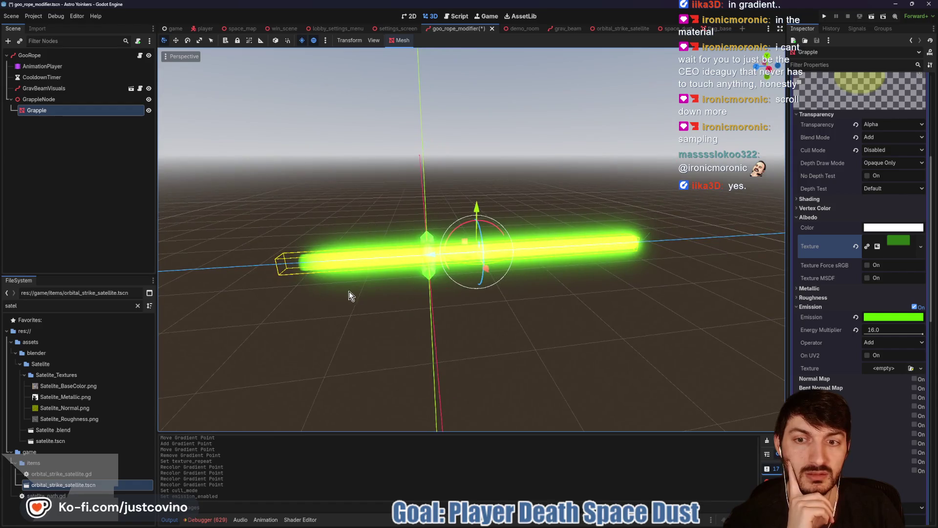
Step: Set the rope mesh Height to 0.01 and switch to the demo_room scene
{"action": "scroll", "coordinate": [849, 269], "scroll_direction": "up", "scroll_amount": 5}
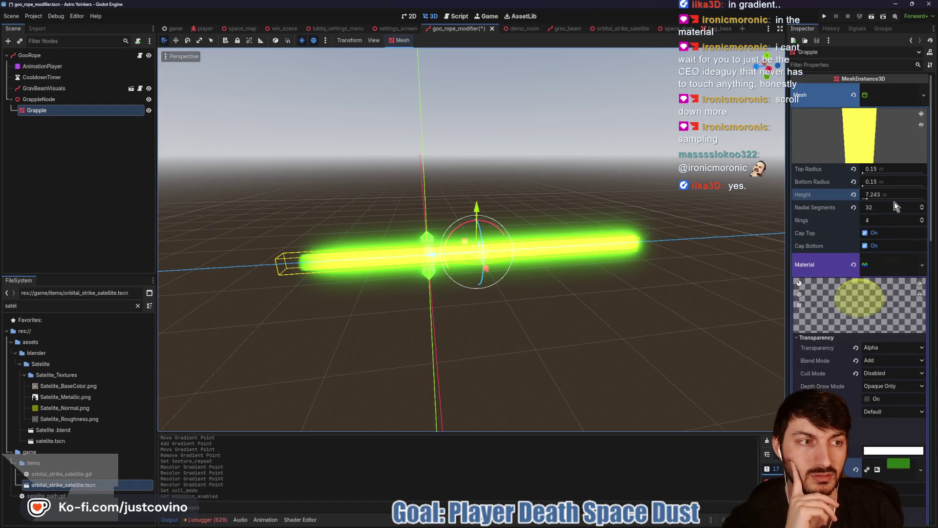
{"action": "left_click", "coordinate": [878, 194]}
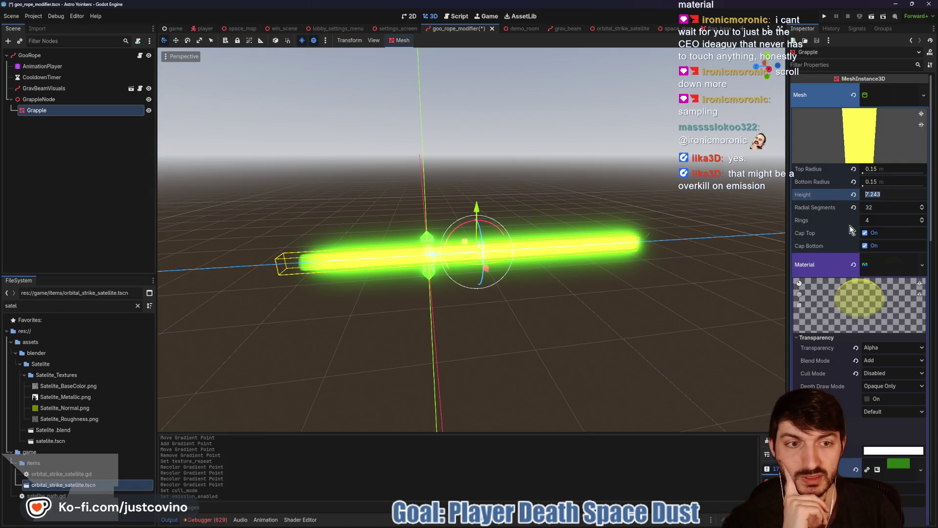
{"action": "type", "text": "0.01"}
{"action": "key", "text": "Return"}
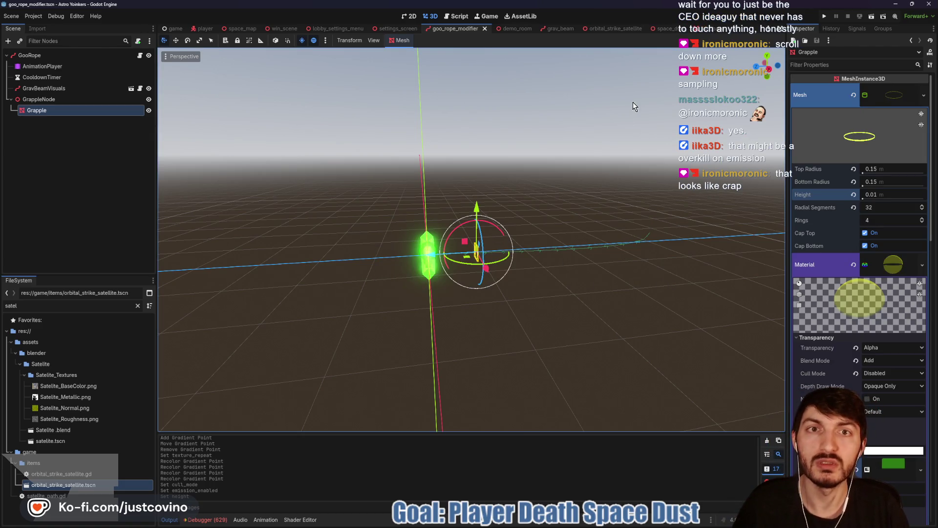
{"action": "left_click", "coordinate": [510, 28]}
{"action": "key", "text": "F6"}
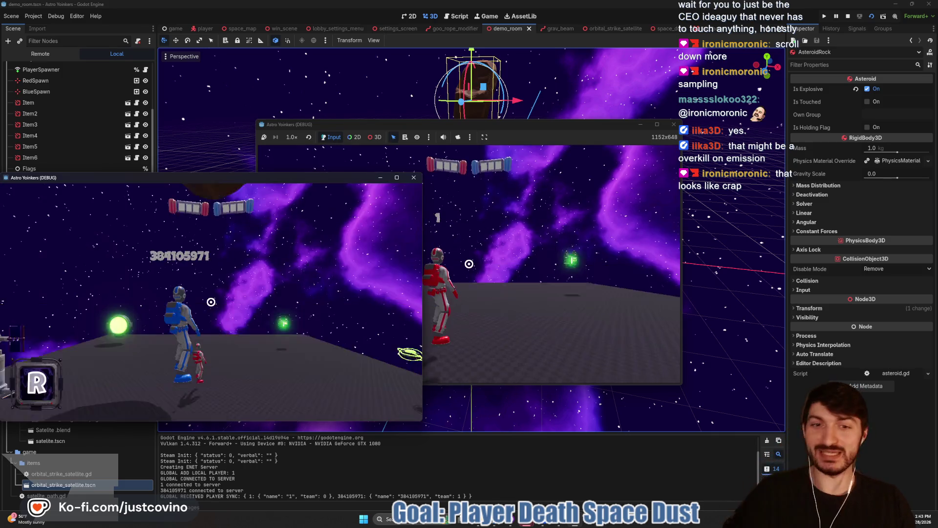
{"action": "key", "text": "super"}
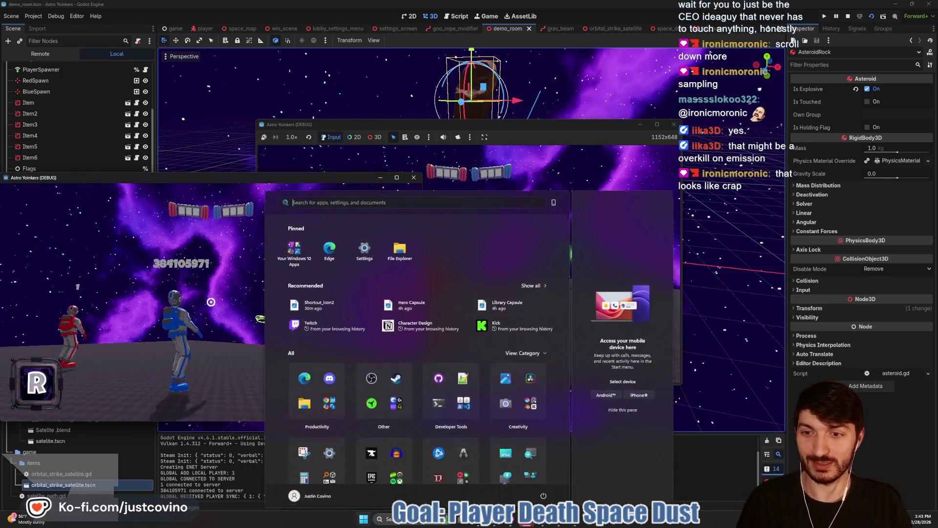
{"action": "key", "text": "super"}
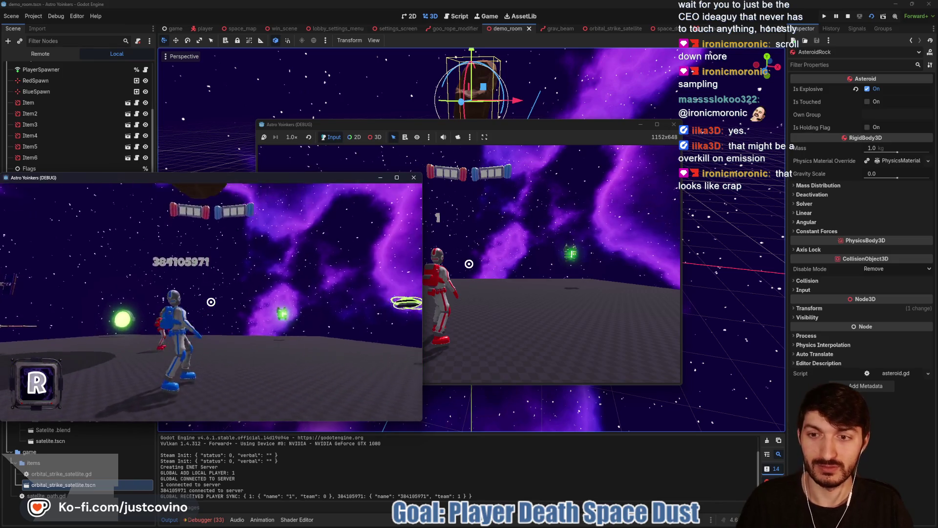
{"action": "key", "text": "space"}
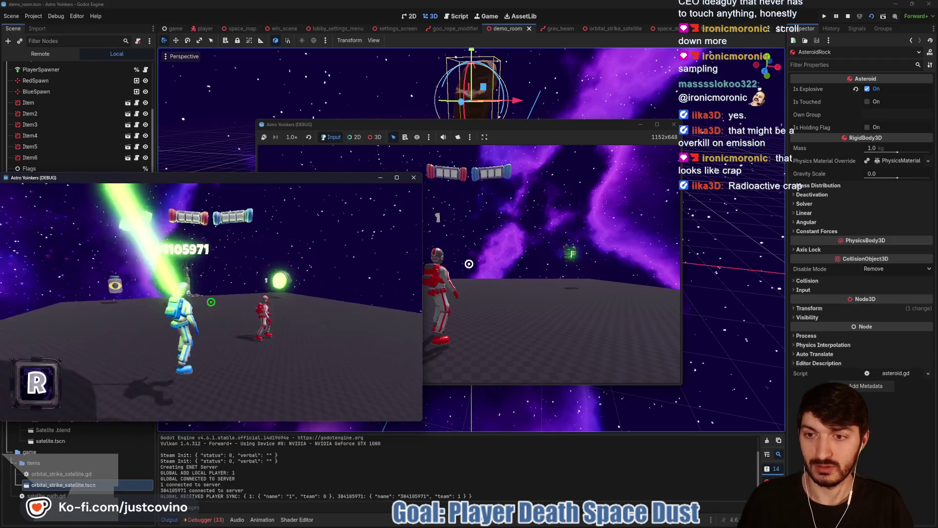
{"action": "key", "text": "space"}
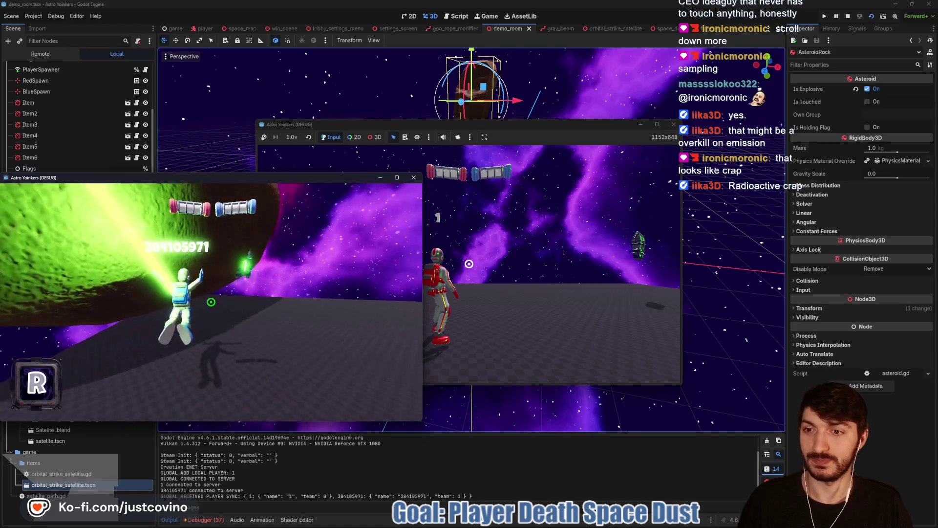
{"action": "key", "text": "w"}
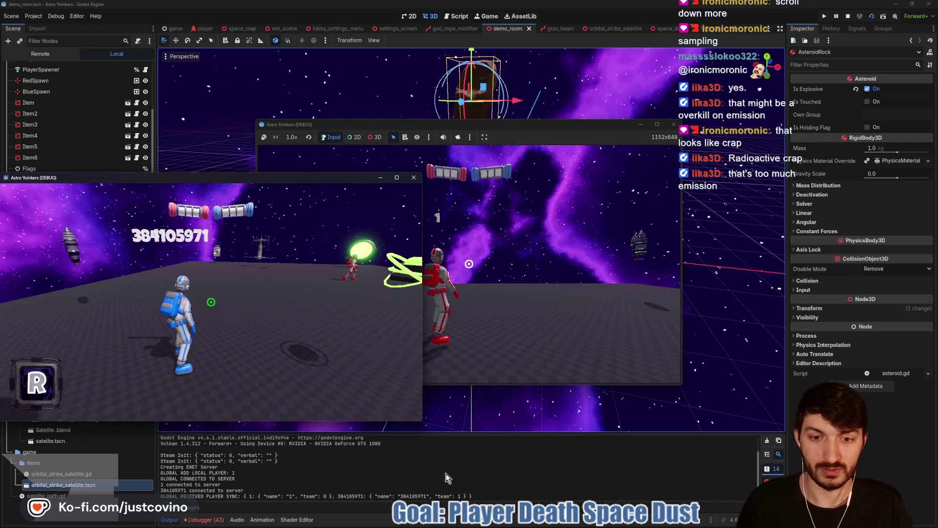
{"action": "key", "text": "F8"}
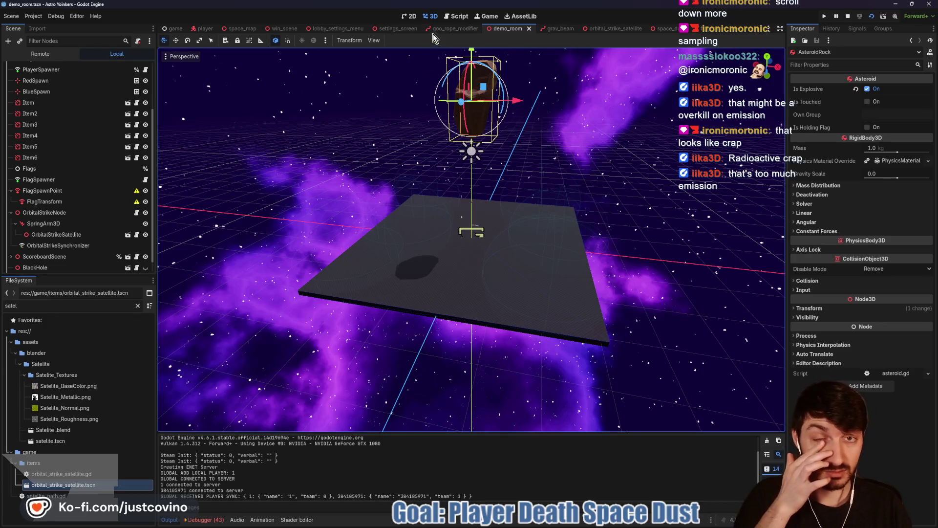
Step: Set the Grapple Emission Energy Multiplier to 8, save goo_rope_modifier, and return to demo_room
{"action": "left_click", "coordinate": [454, 28]}
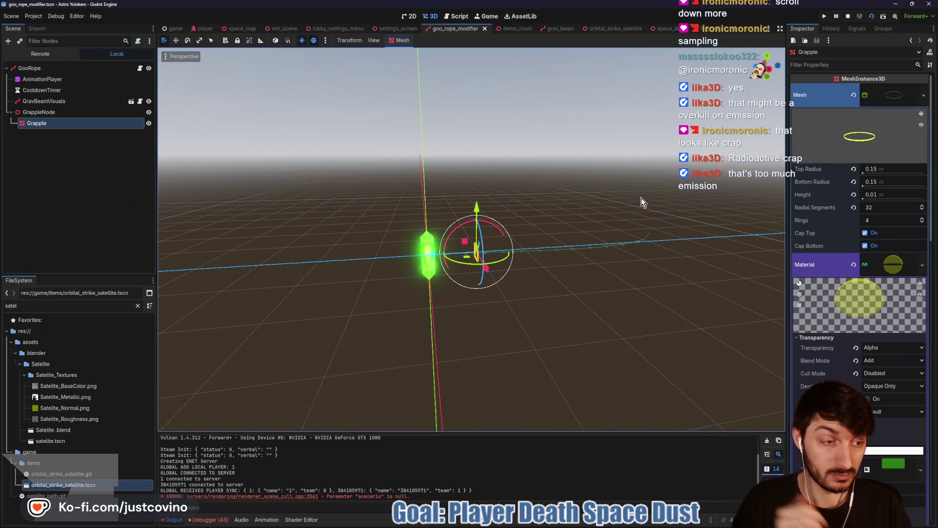
{"action": "scroll", "coordinate": [880, 276], "scroll_direction": "down", "scroll_amount": 5}
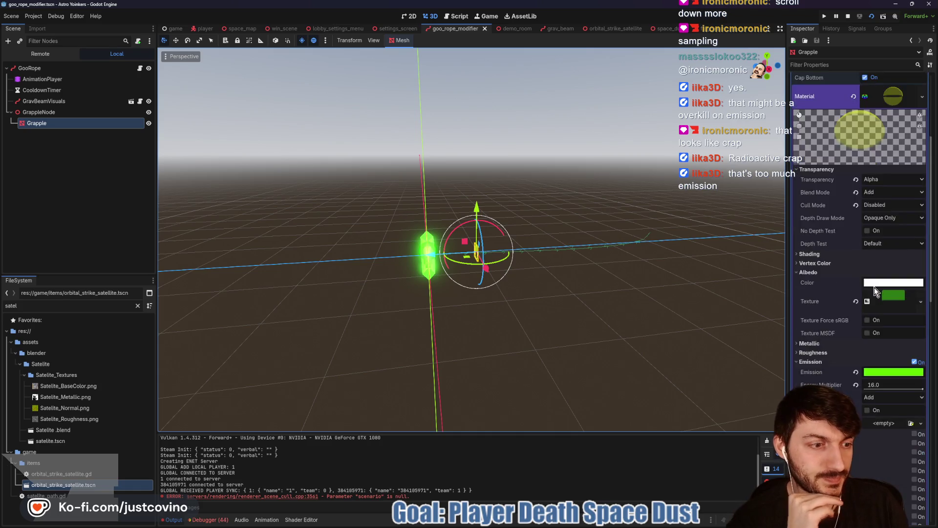
{"action": "left_click", "coordinate": [883, 329]}
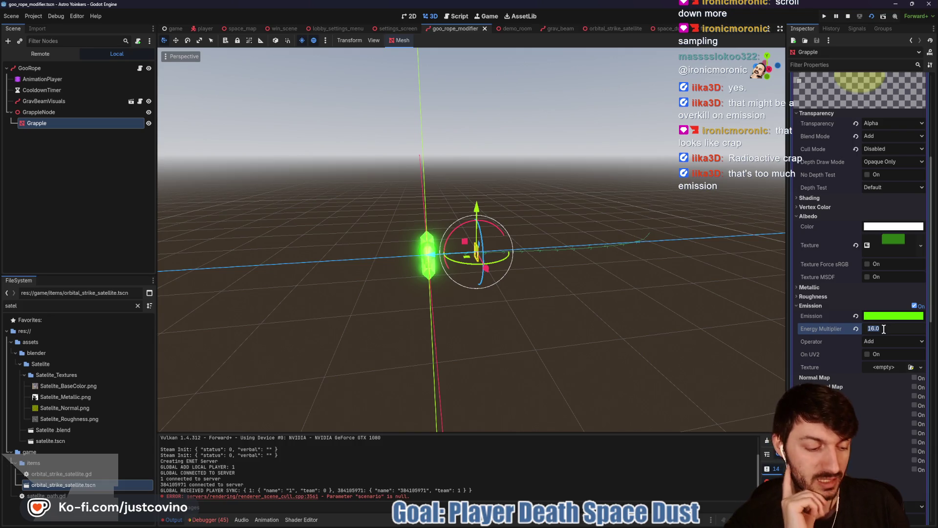
{"action": "type", "text": "8"}
{"action": "key", "text": "Return"}
{"action": "key", "text": "ctrl+s"}
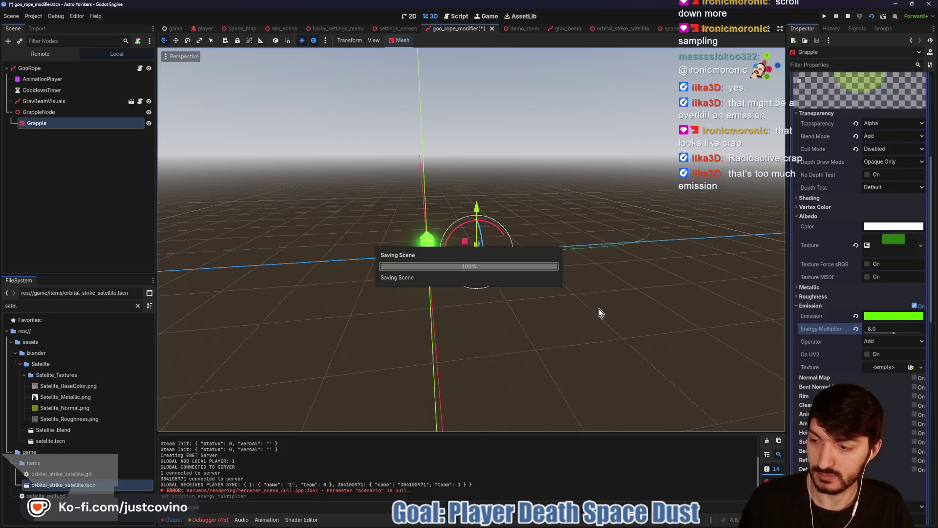
{"action": "left_click", "coordinate": [517, 29]}
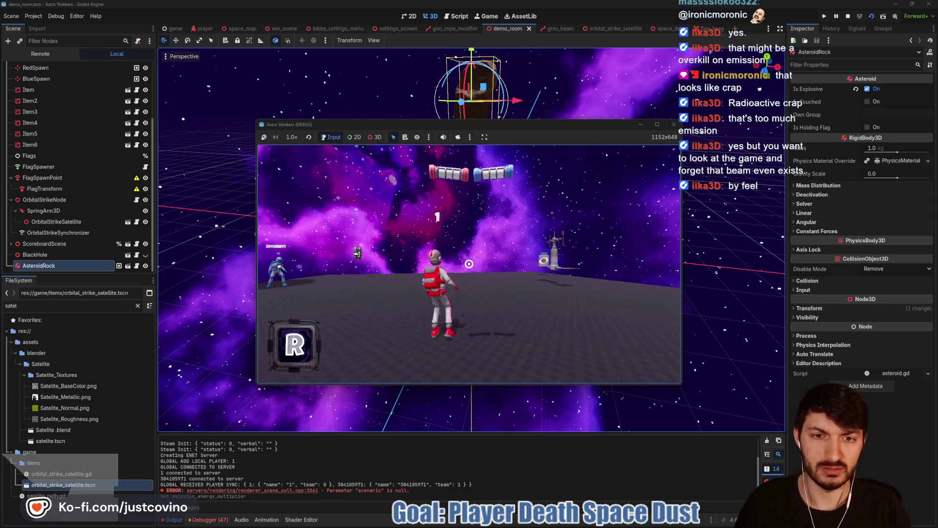
Step: Run forward, jump onto the asteroid, and pull it in with the green tractor beam
{"action": "left_click", "coordinate": [468, 264]}
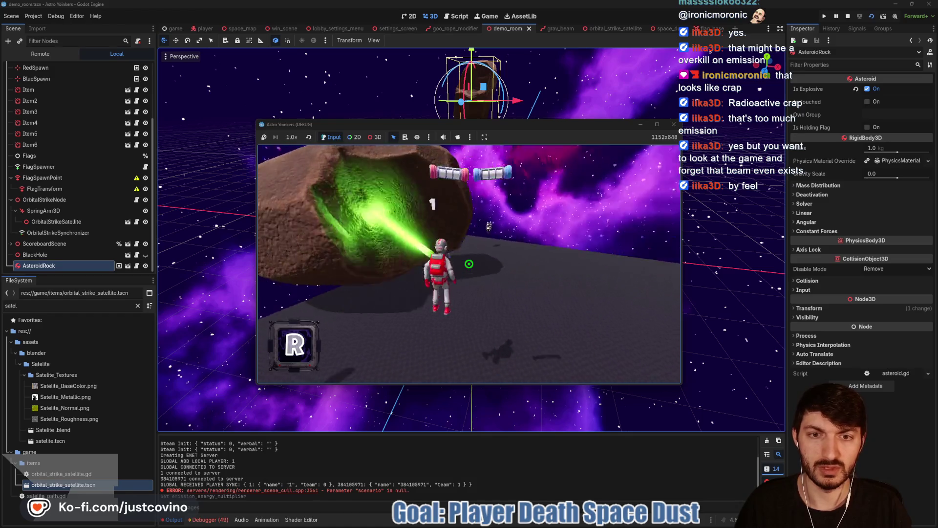
{"action": "left_click", "coordinate": [468, 264]}
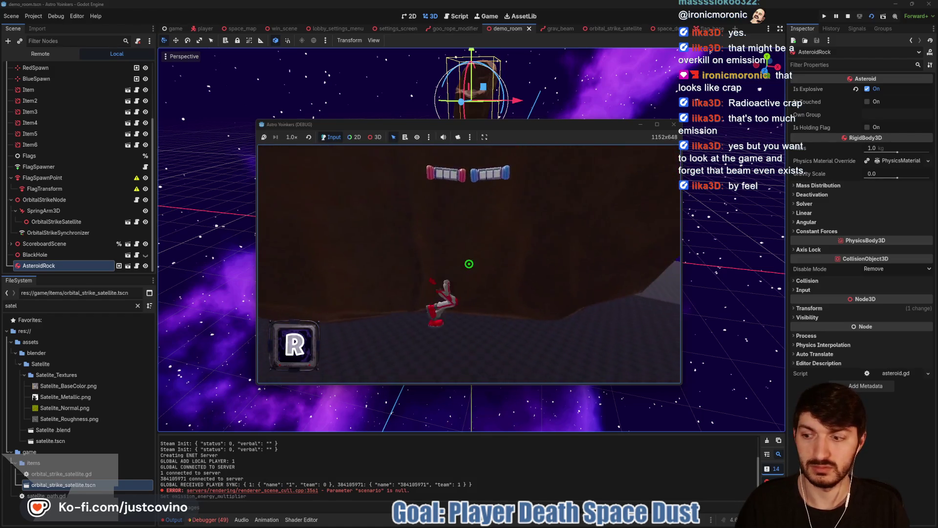
{"action": "key", "text": "w"}
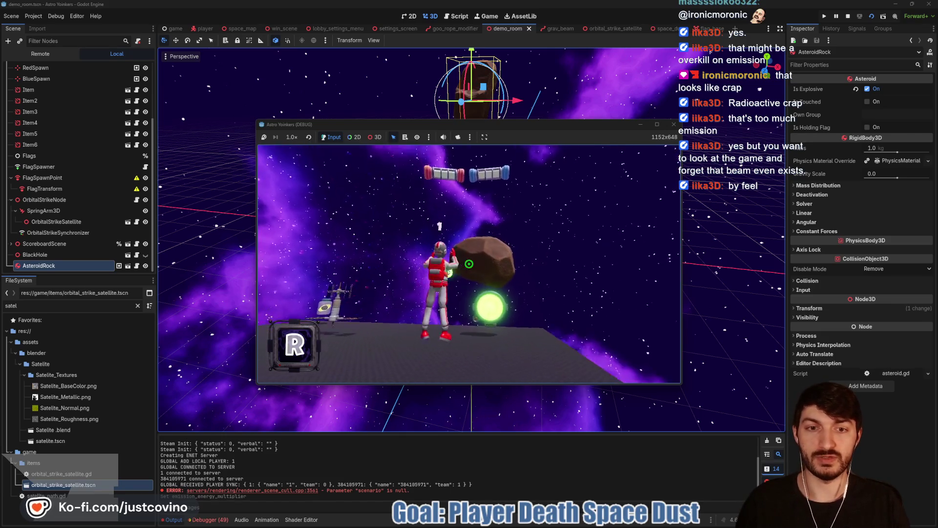
{"action": "key", "text": "space"}
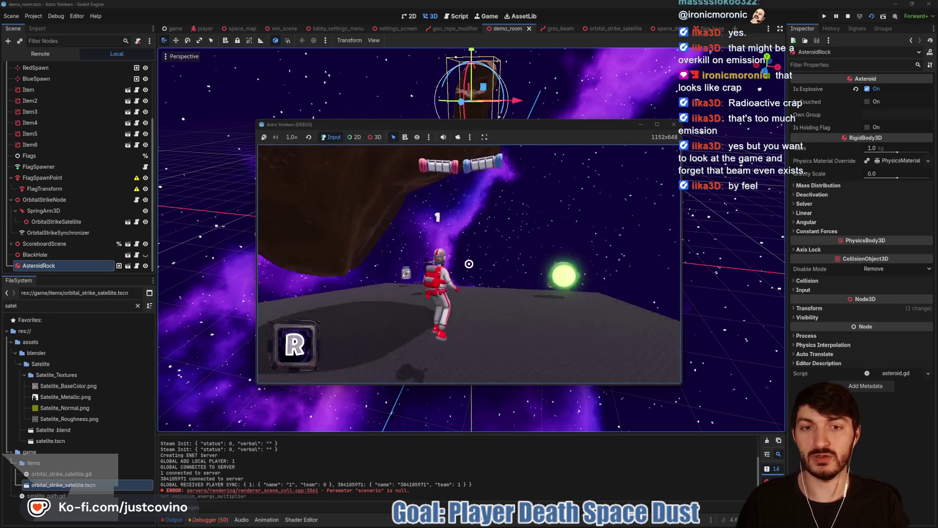
{"action": "left_click", "coordinate": [469, 264]}
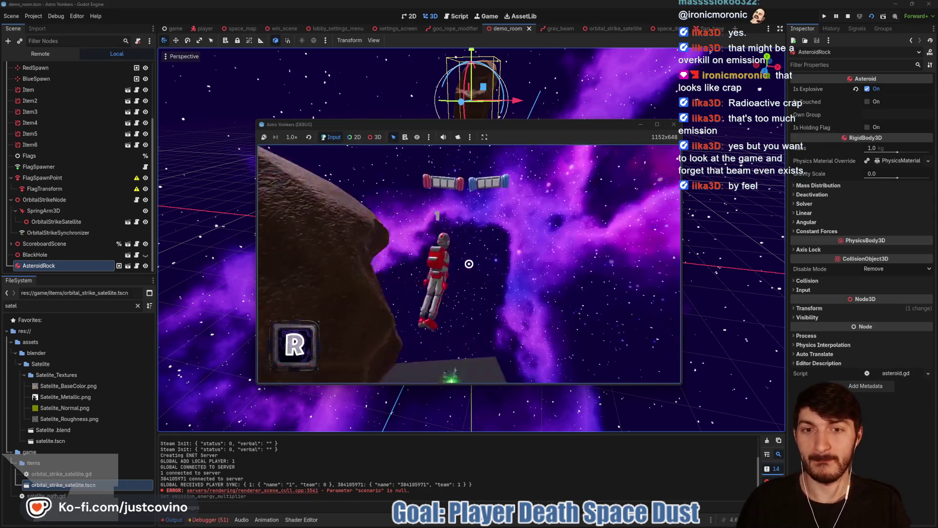
{"action": "left_click", "coordinate": [468, 264]}
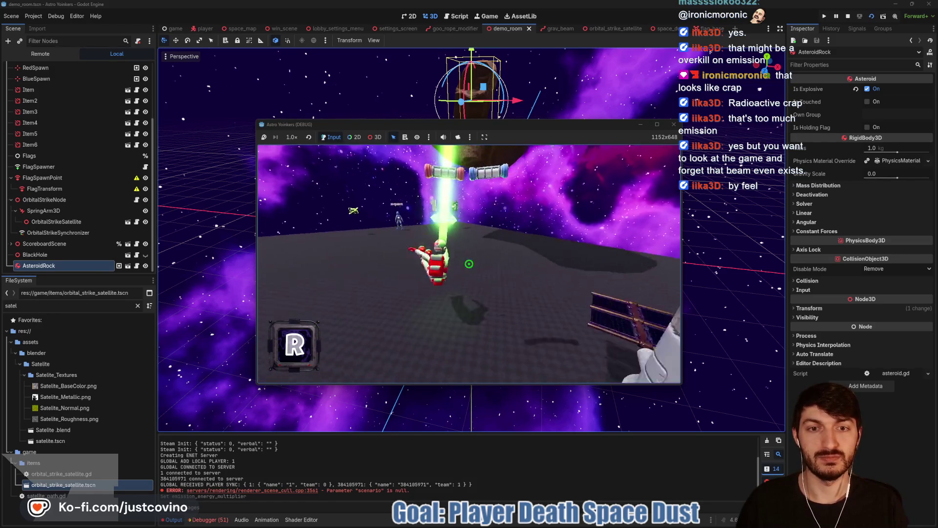
{"action": "left_click", "coordinate": [469, 264]}
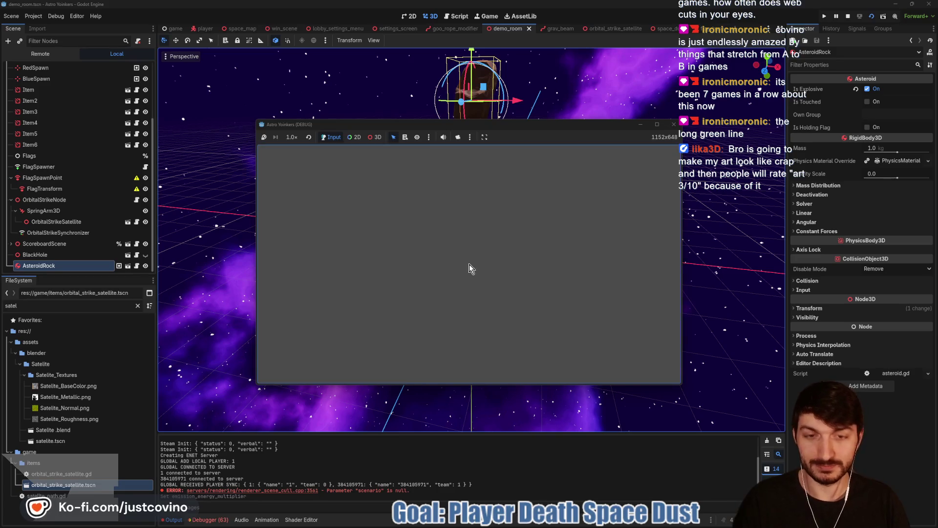
Step: Select GravBeamVisuals in goo_rope_modifier, preview Showing Beam on and off, and save the scene
{"action": "left_click", "coordinate": [449, 29]}
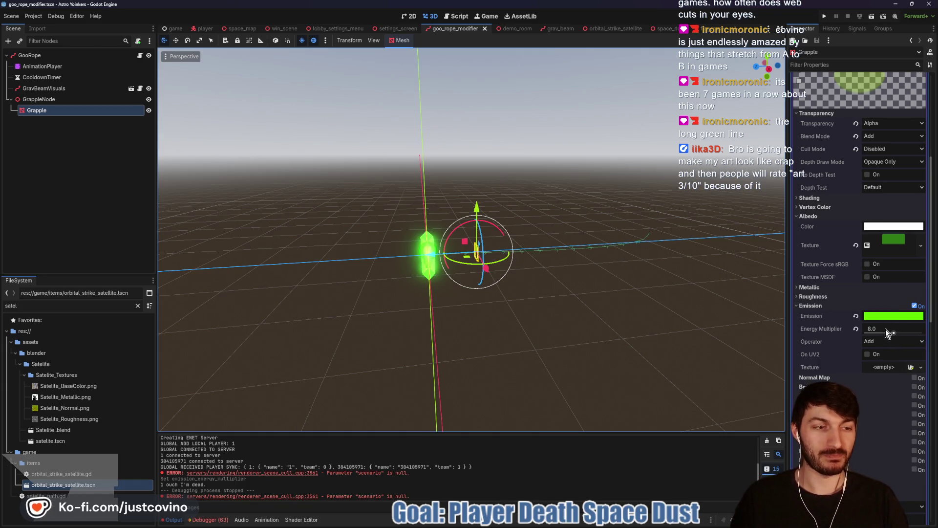
{"action": "mouse_move", "coordinate": [513, 325]}
{"action": "left_mouse_down"}
{"action": "mouse_move", "coordinate": [476, 324]}
{"action": "mouse_move", "coordinate": [401, 274]}
{"action": "left_mouse_up"}
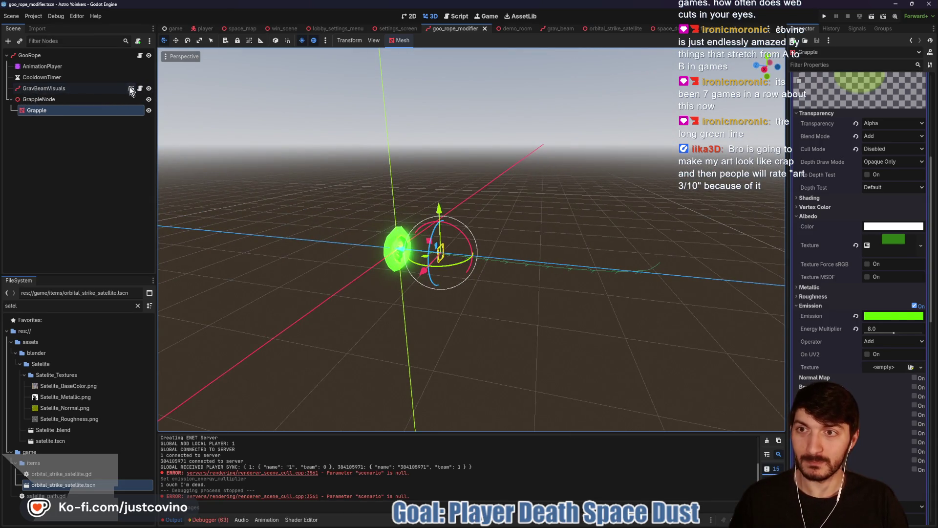
{"action": "left_click", "coordinate": [98, 88]}
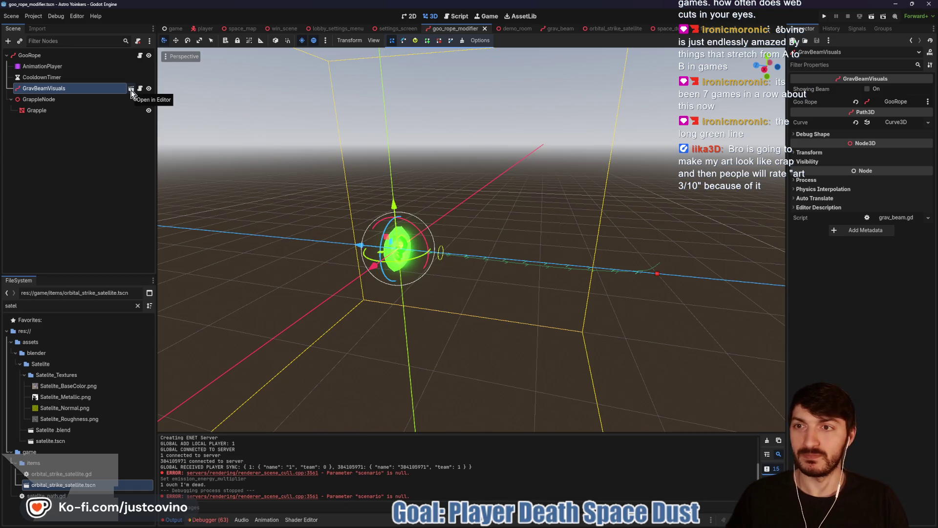
{"action": "left_click", "coordinate": [868, 90]}
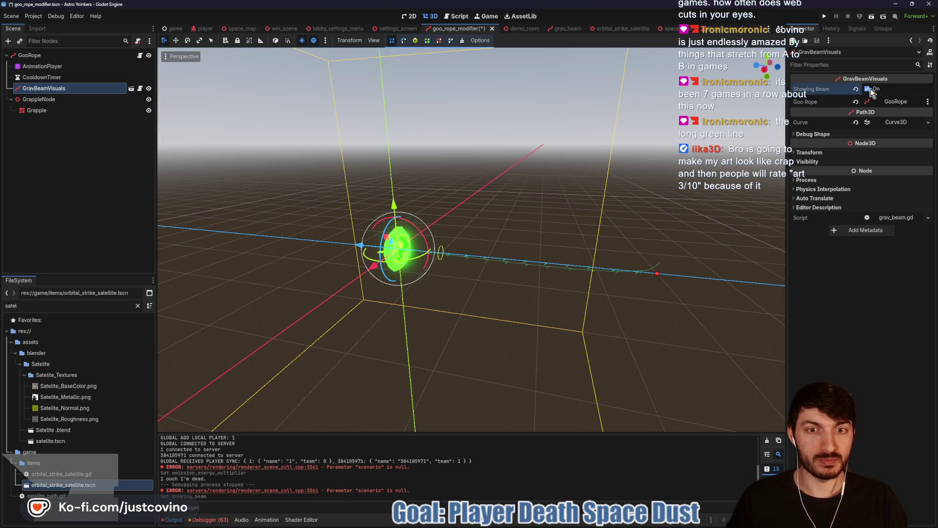
{"action": "left_click", "coordinate": [868, 90]}
{"action": "key", "text": "ctrl+s"}
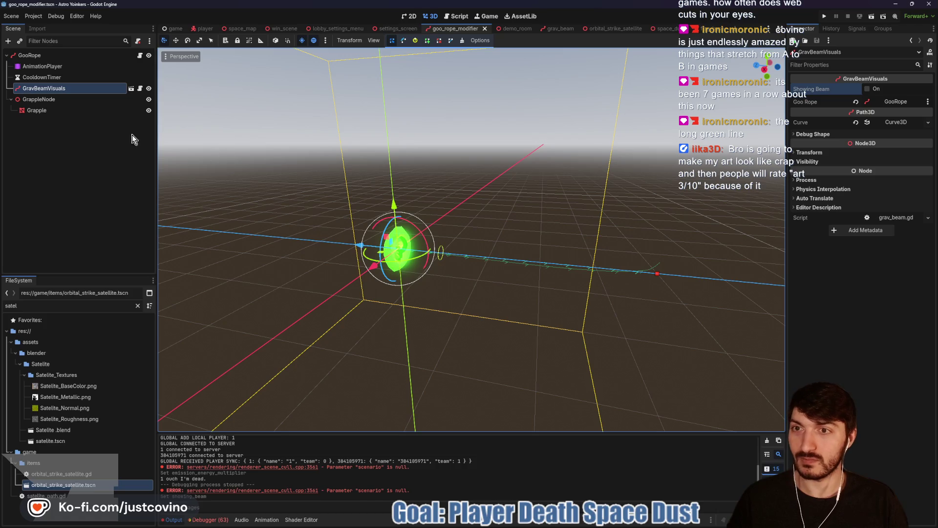
Step: Set SMALLEST_SPEED_MODIFIER to 4.0 and BIG_SPEED_MODIFIER to 0.4 in grav_beam.gd, save, and return to demo_room
{"action": "left_click", "coordinate": [130, 89]}
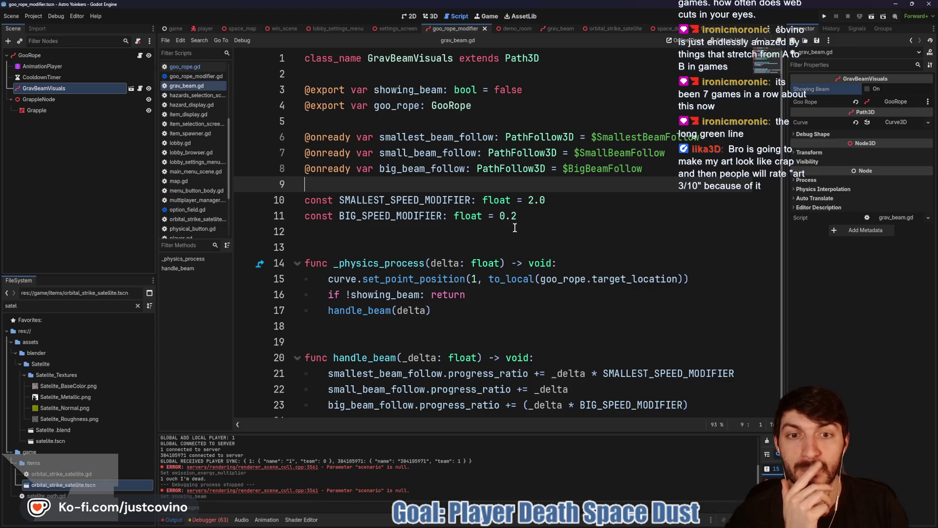
{"action": "left_click", "coordinate": [532, 200]}
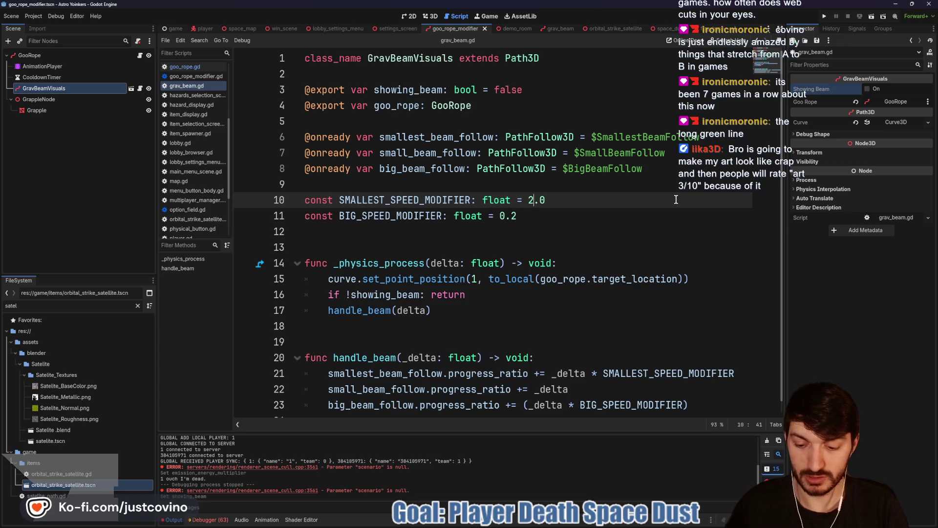
{"action": "left_click", "coordinate": [516, 211]}
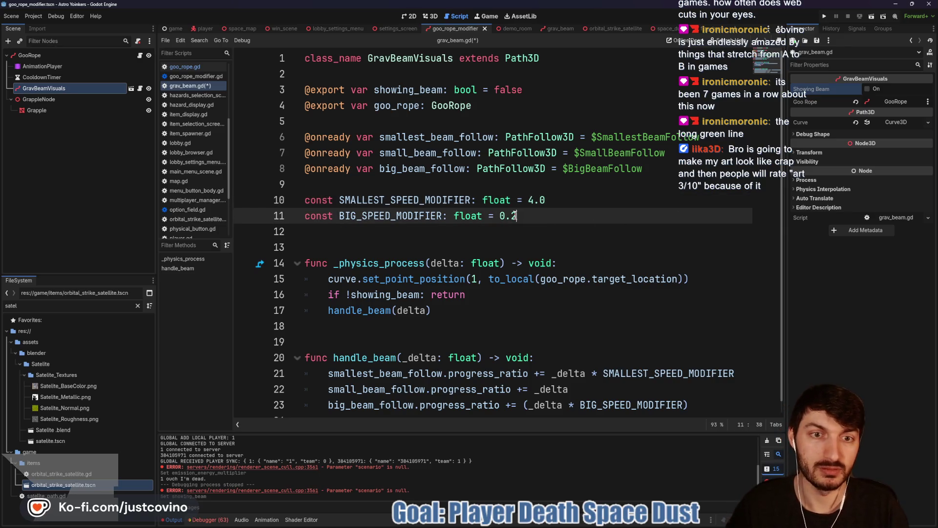
{"action": "key", "text": "ctrl+s"}
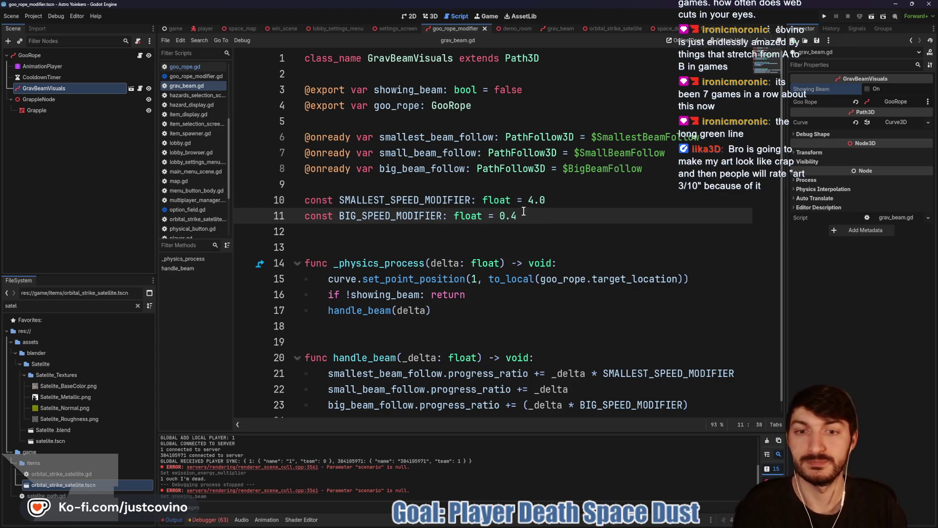
{"action": "left_click", "coordinate": [508, 30]}
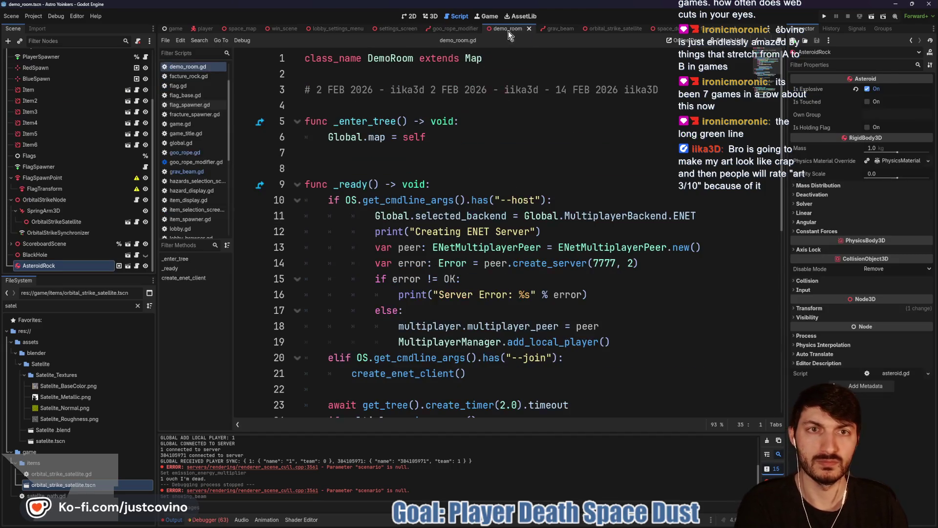
Step: Launch the debug game with F6, then grab, tow, and fling an asteroid with the tractor beam
{"action": "key", "text": "F6"}
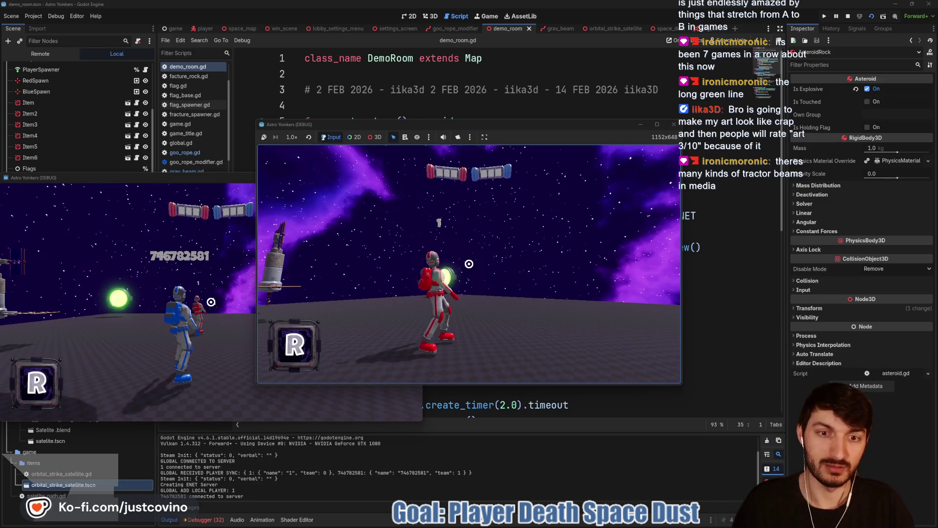
{"action": "key", "text": "super"}
{"action": "key", "text": "super"}
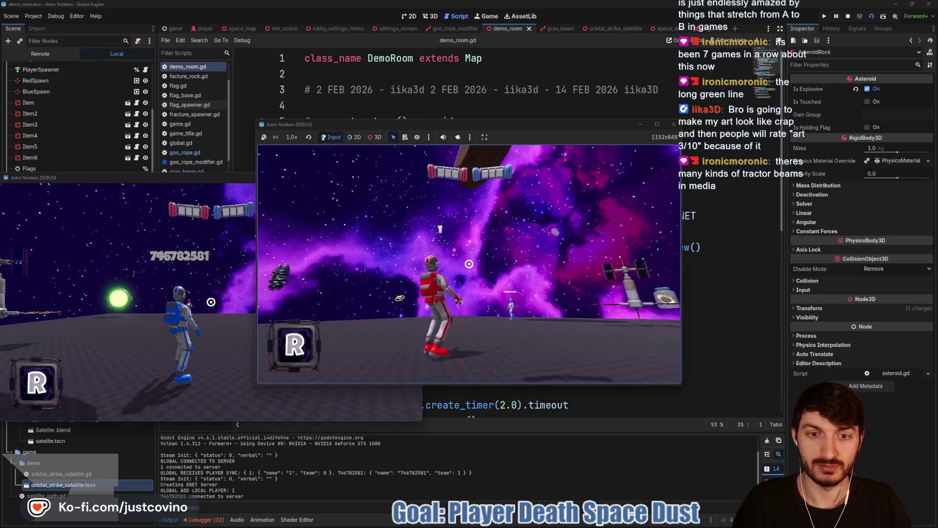
{"action": "left_click", "coordinate": [468, 264]}
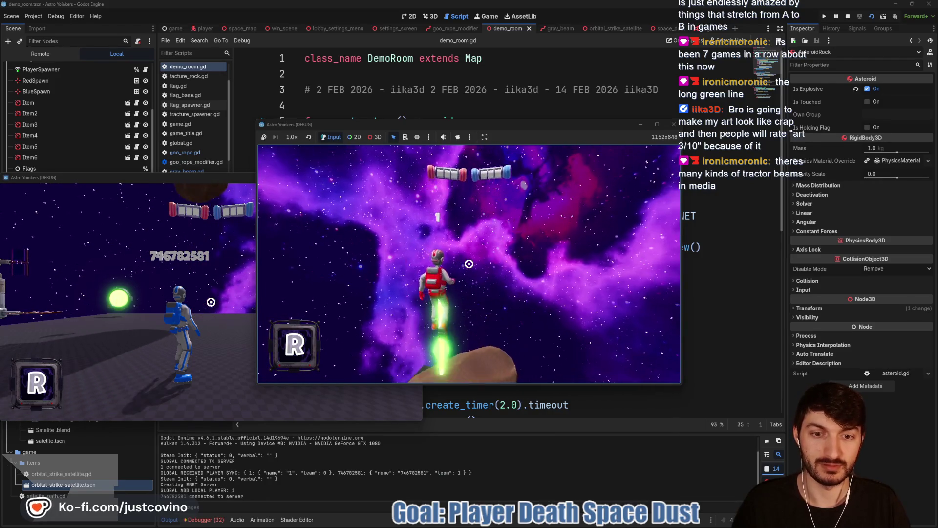
{"action": "key", "text": "w"}
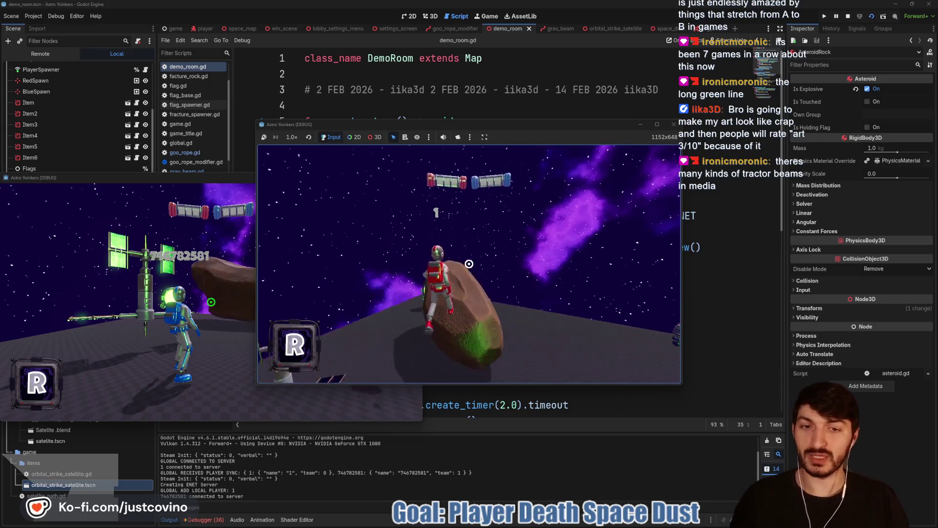
{"action": "left_click", "coordinate": [469, 264]}
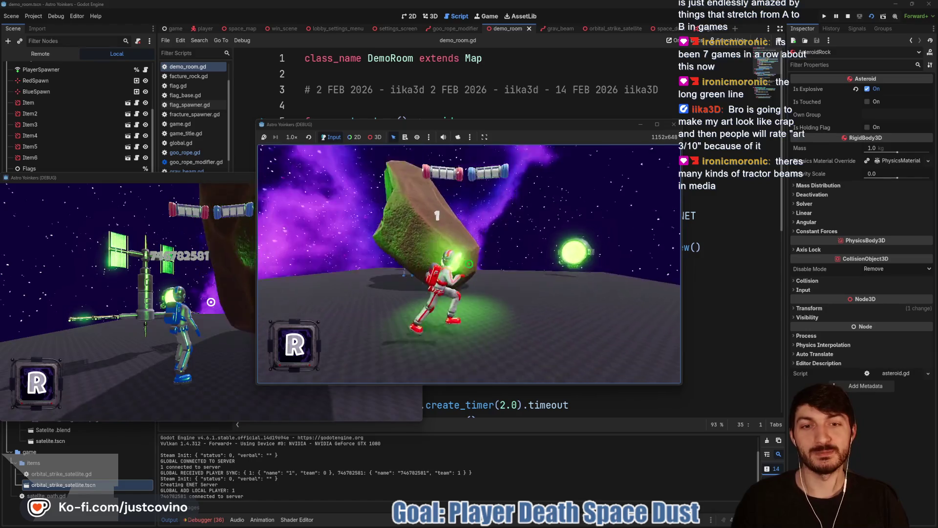
{"action": "key", "text": "w"}
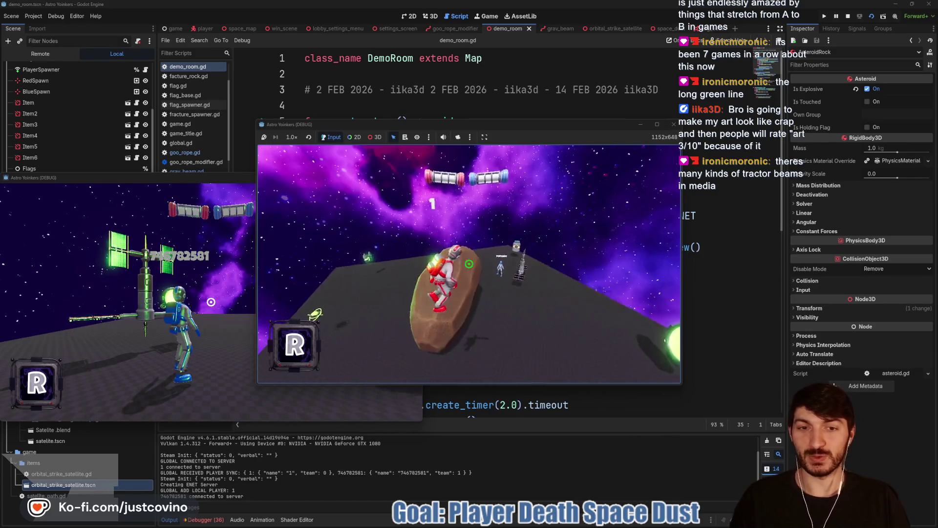
{"action": "left_click", "coordinate": [468, 264]}
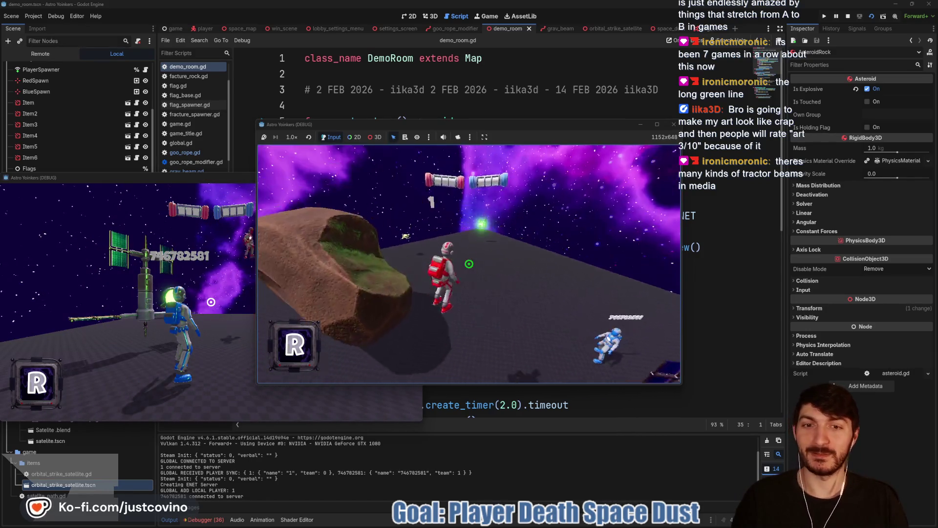
{"action": "left_click", "coordinate": [469, 264]}
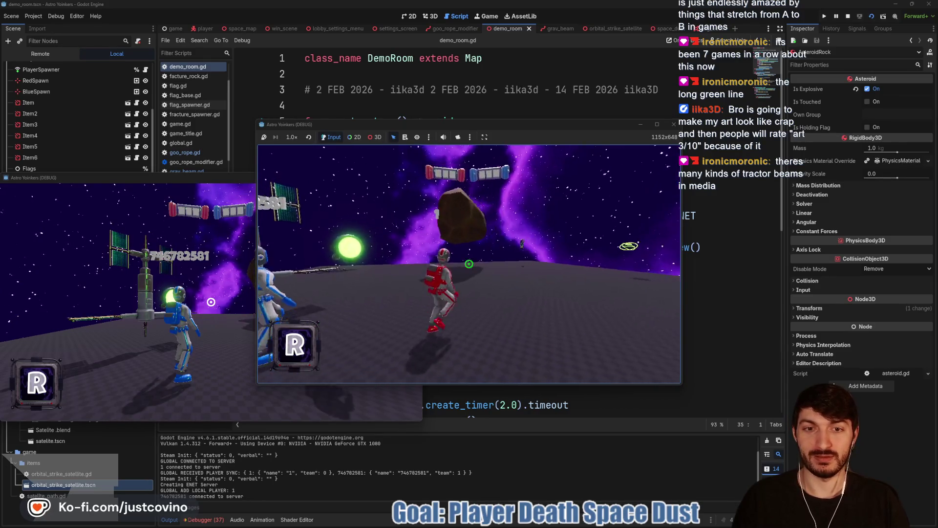
{"action": "left_click", "coordinate": [469, 264]}
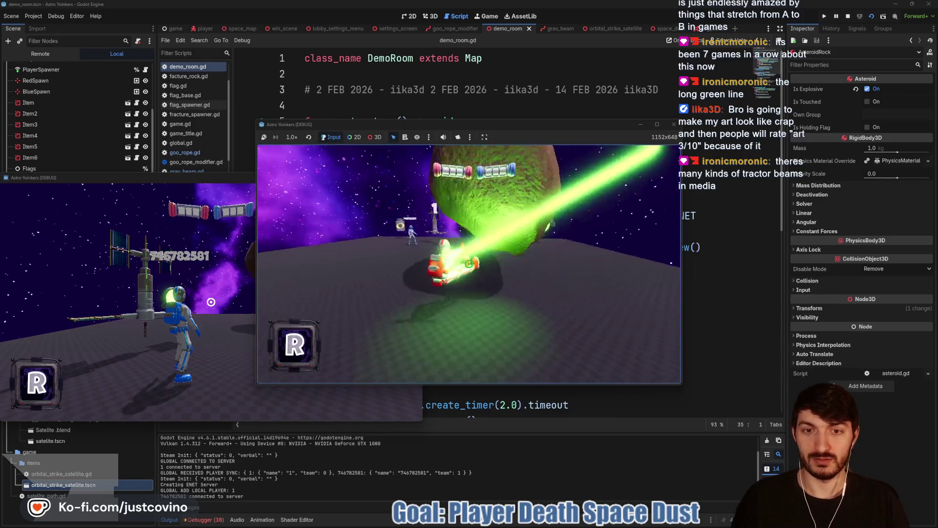
{"action": "left_click", "coordinate": [469, 264]}
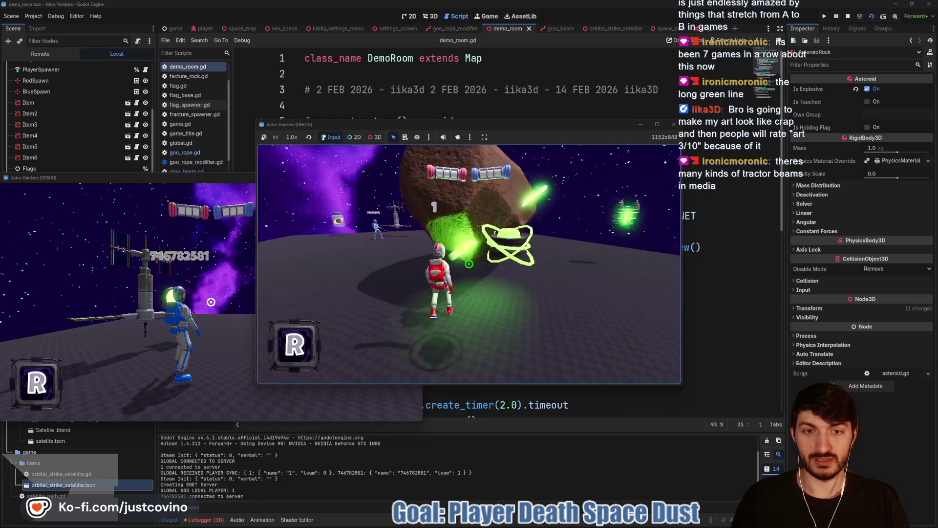
{"action": "left_click", "coordinate": [468, 263]}
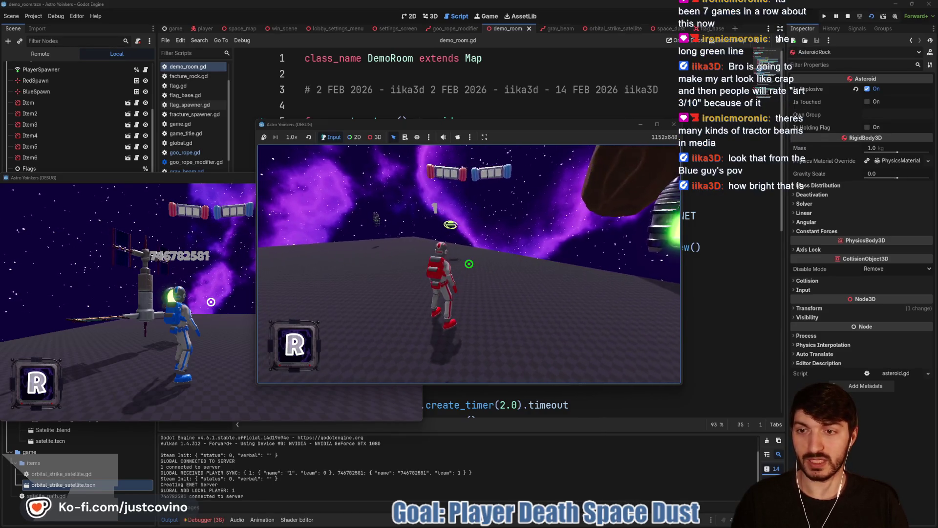
Step: Fire the red player's beam repeatedly at the blue player, then at an asteroid
{"action": "mouse_move", "coordinate": [449, 125]}
{"action": "left_mouse_down"}
{"action": "mouse_move", "coordinate": [660, 116]}
{"action": "mouse_move", "coordinate": [633, 117]}
{"action": "left_mouse_up"}
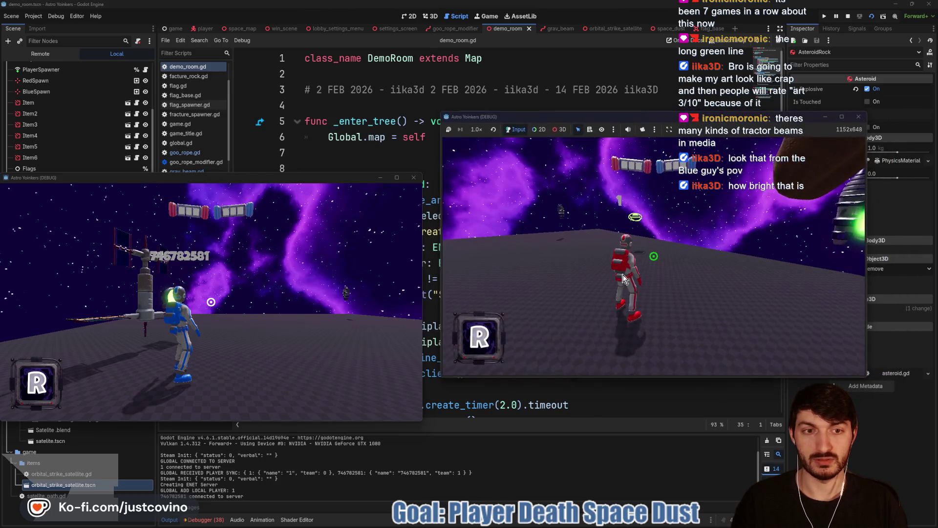
{"action": "left_click", "coordinate": [623, 279]}
{"action": "key", "text": "w"}
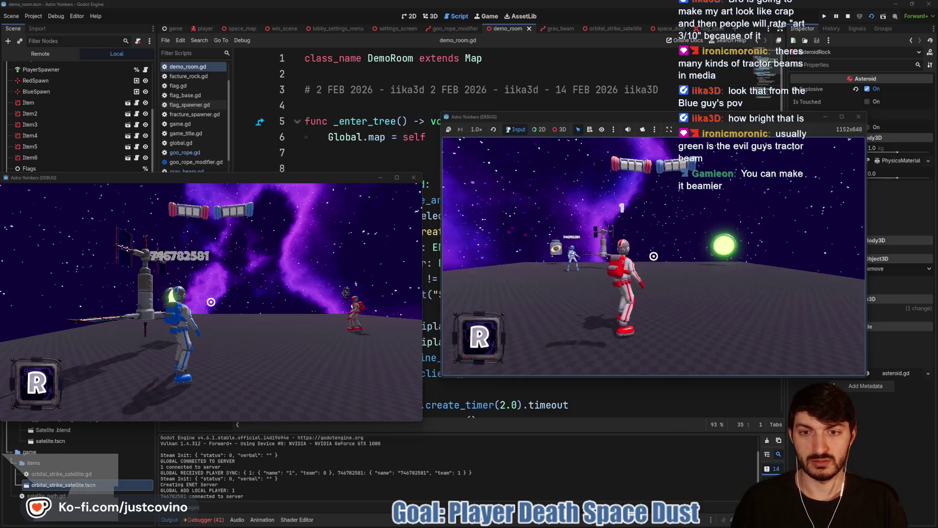
{"action": "left_click", "coordinate": [653, 256]}
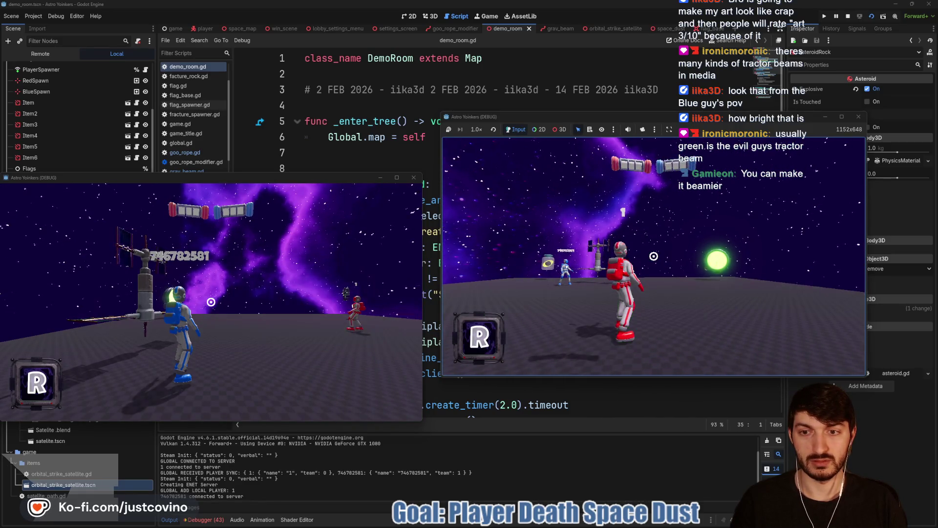
{"action": "left_click", "coordinate": [653, 256]}
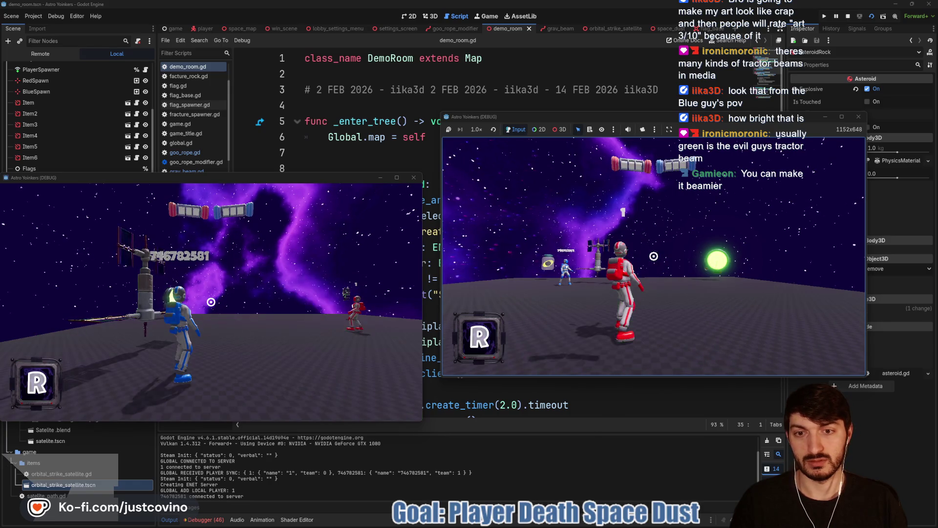
{"action": "left_click", "coordinate": [653, 256]}
{"action": "left_click", "coordinate": [653, 256]}
{"action": "left_click", "coordinate": [654, 256]}
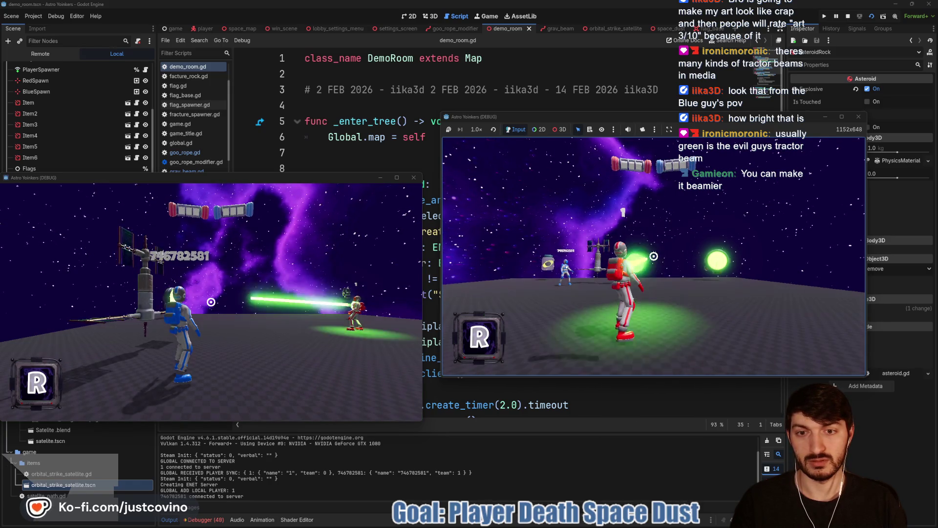
{"action": "left_click", "coordinate": [653, 256]}
{"action": "left_click", "coordinate": [654, 256]}
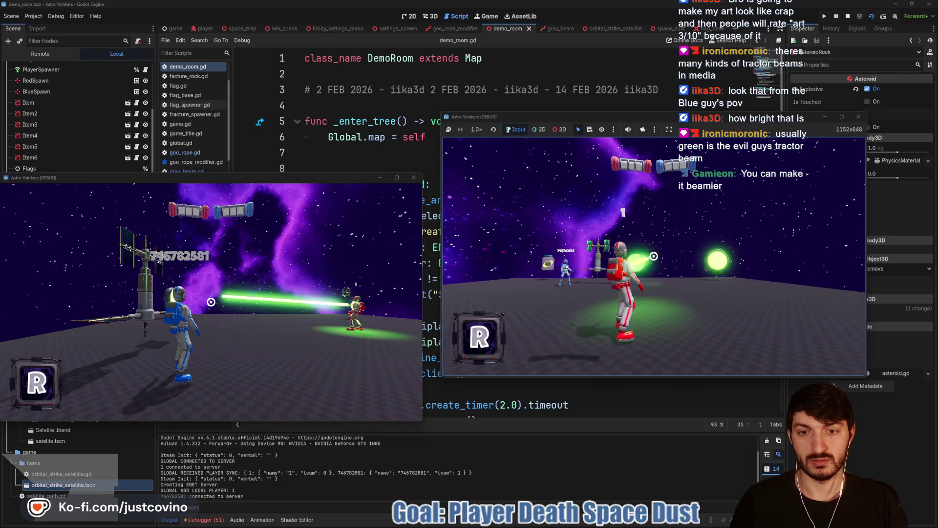
{"action": "left_click", "coordinate": [653, 256]}
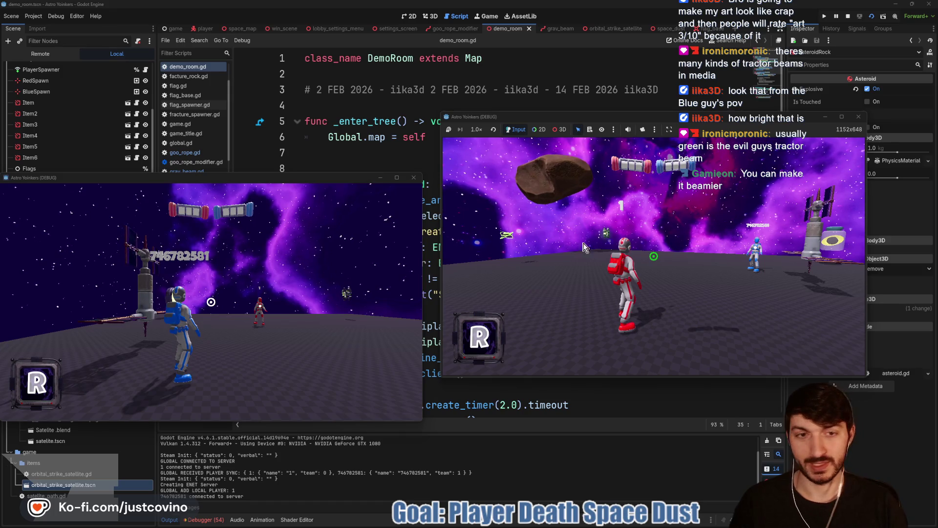
{"action": "mouse_move", "coordinate": [581, 525]}
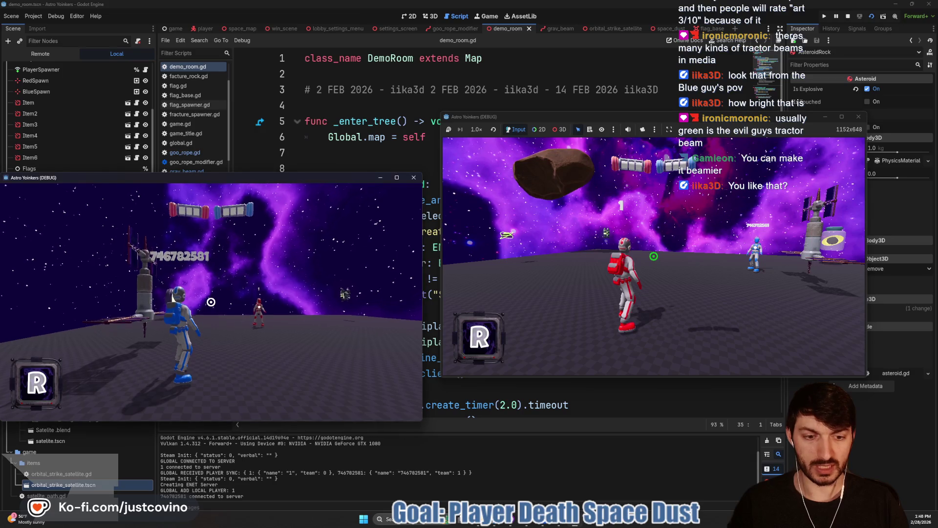
{"action": "left_click", "coordinate": [210, 301]}
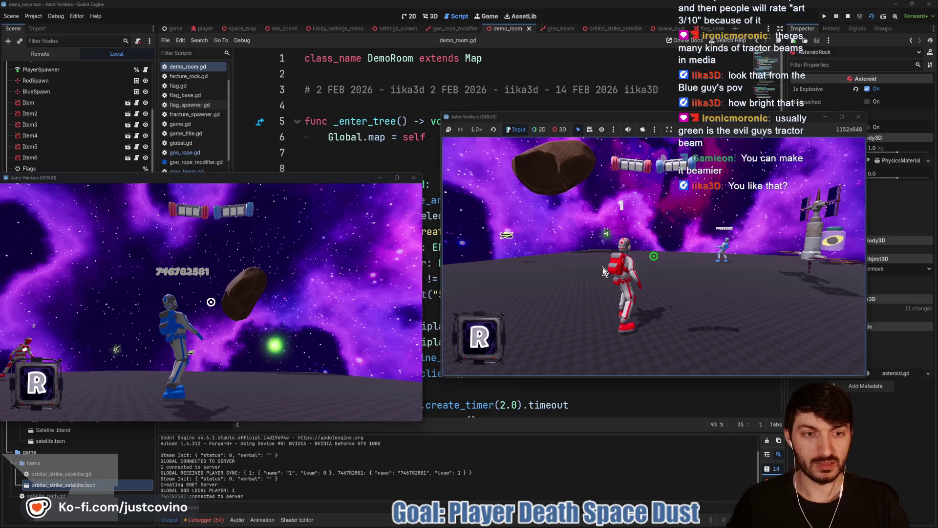
{"action": "left_click", "coordinate": [654, 256]}
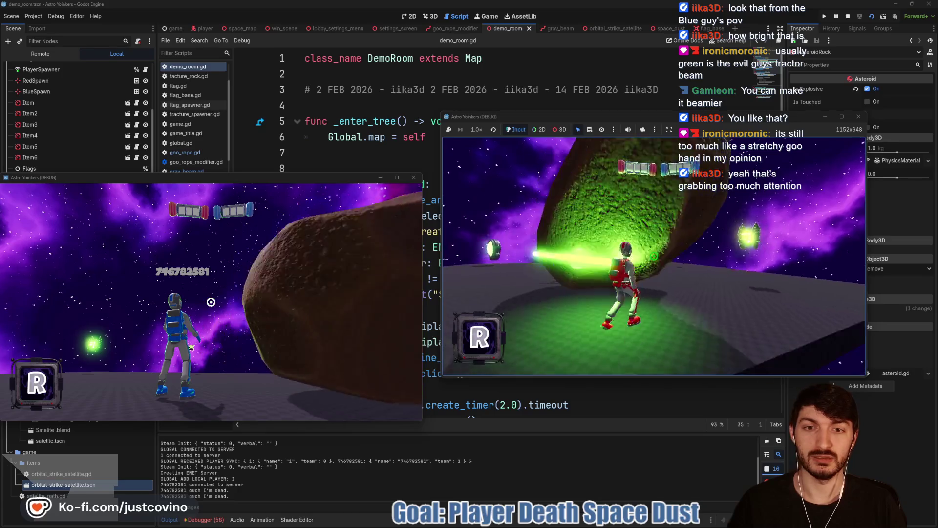
Step: Stop the debug run, save goo_rope_modifier, and relaunch demo_room with F5
{"action": "key", "text": "F8"}
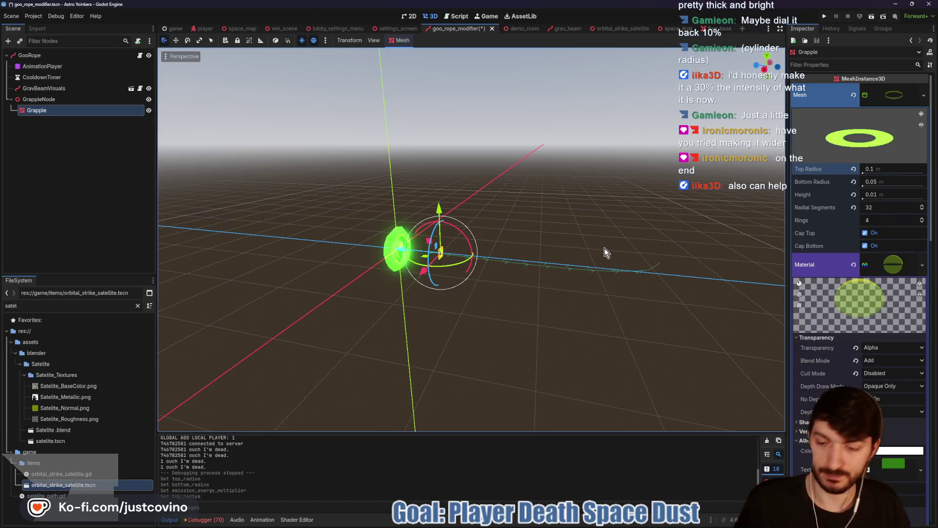
{"action": "key", "text": "ctrl+s"}
{"action": "left_click", "coordinate": [514, 29]}
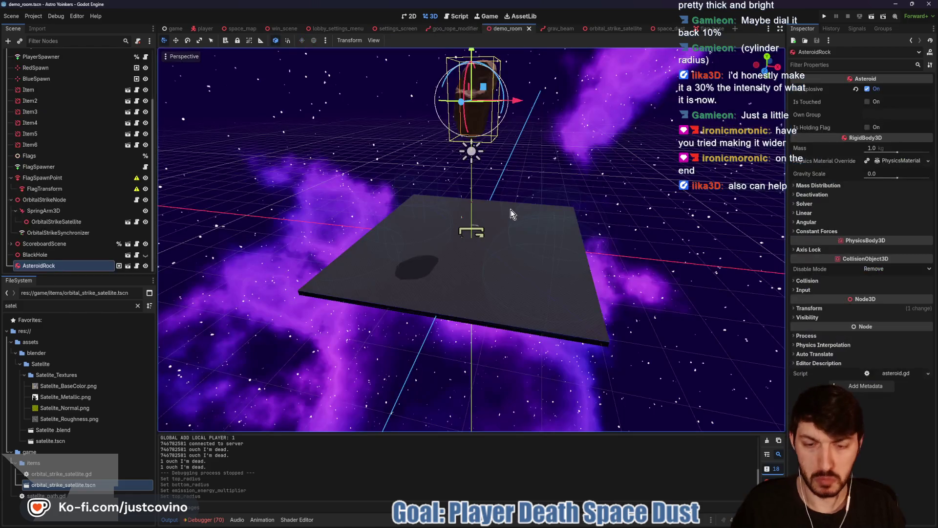
{"action": "key", "text": "F5"}
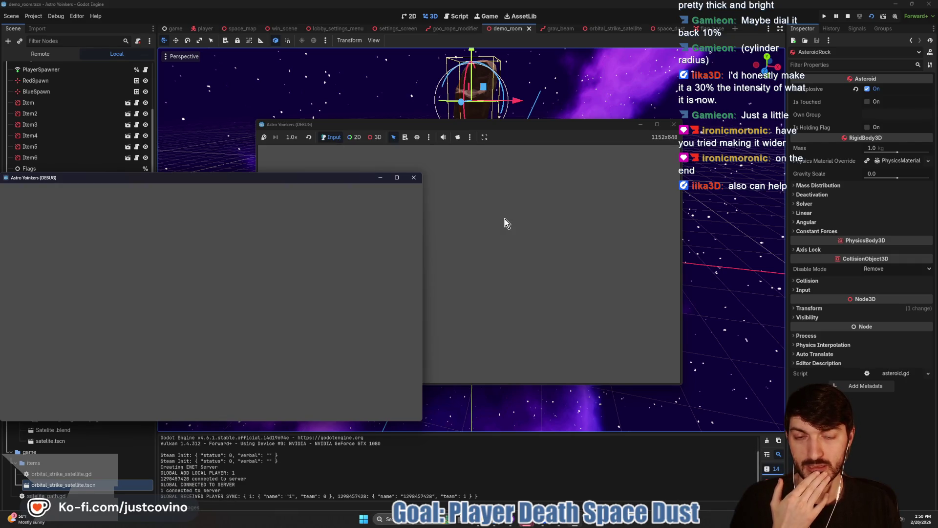
Step: Move the blue player and use its green beam to pull and lift an asteroid
{"action": "key", "text": "w"}
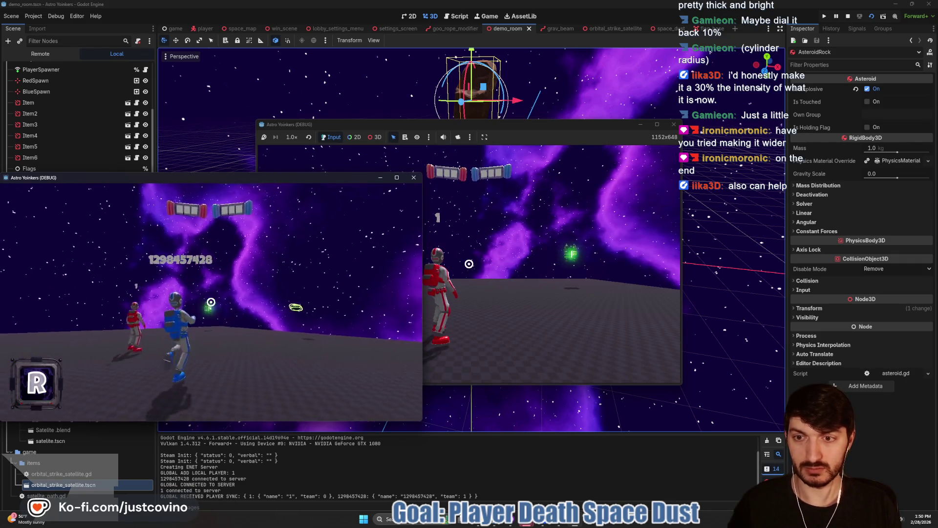
{"action": "left_click", "coordinate": [211, 302]}
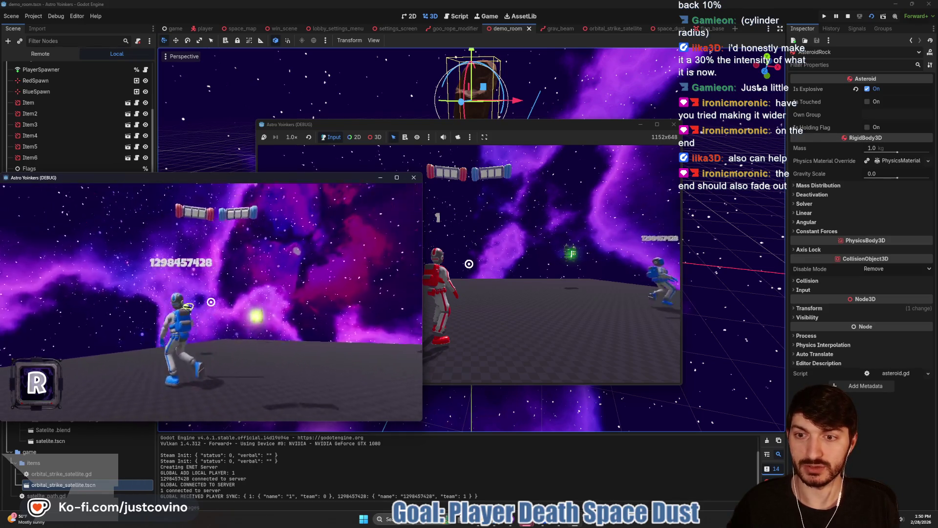
{"action": "left_click", "coordinate": [211, 302]}
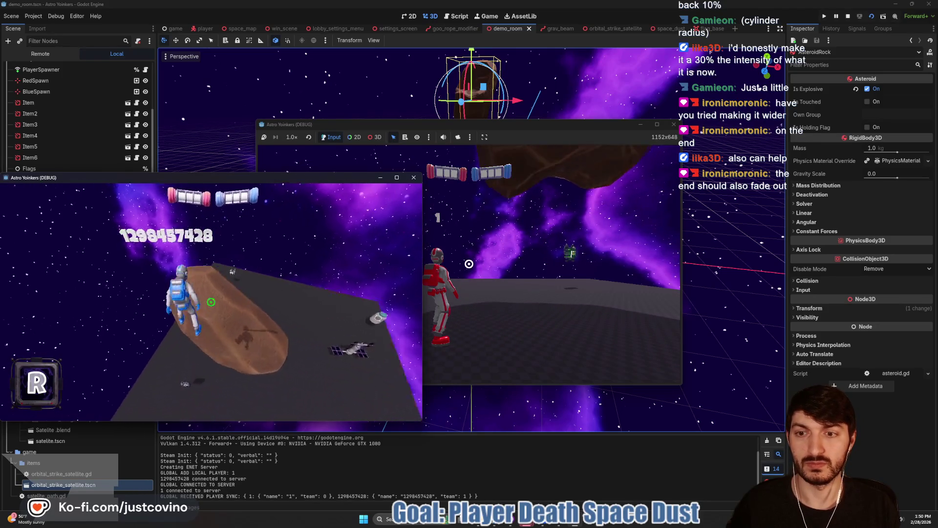
{"action": "left_click", "coordinate": [212, 302]}
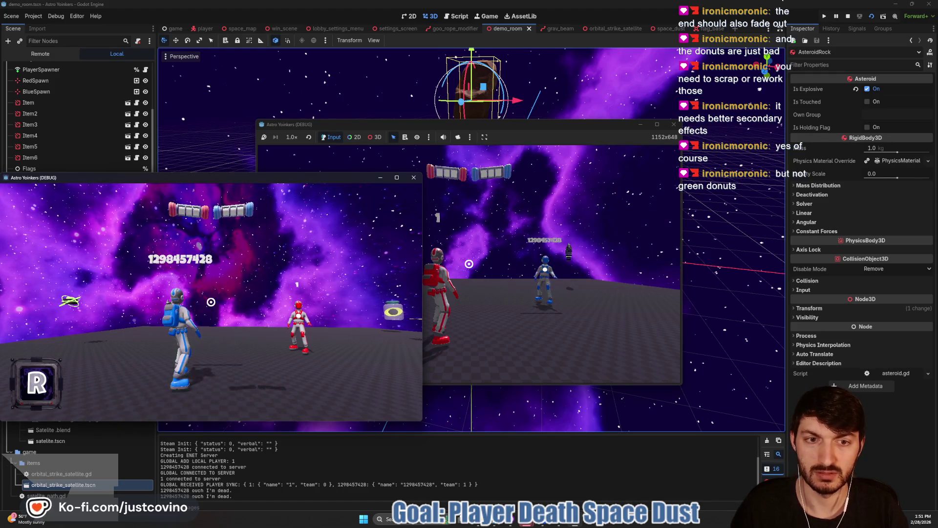
{"action": "left_click", "coordinate": [211, 302]}
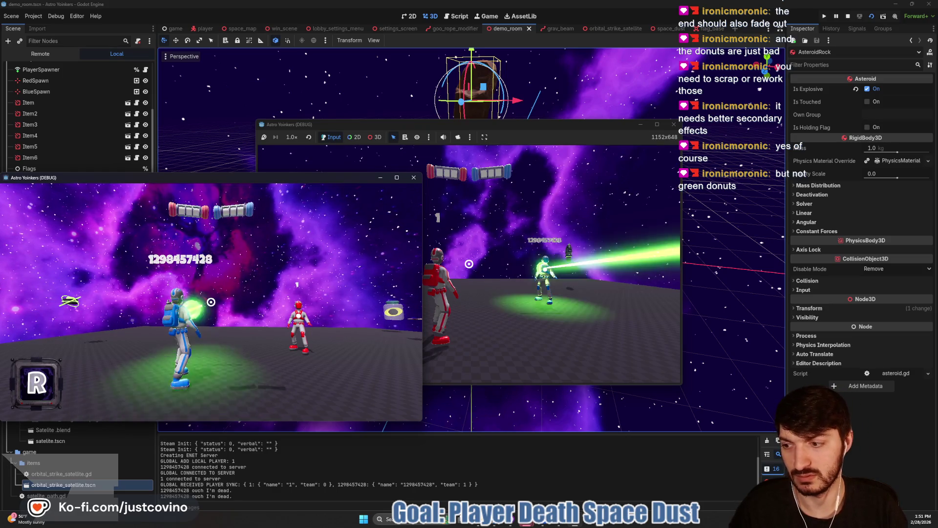
{"action": "left_click", "coordinate": [211, 301]}
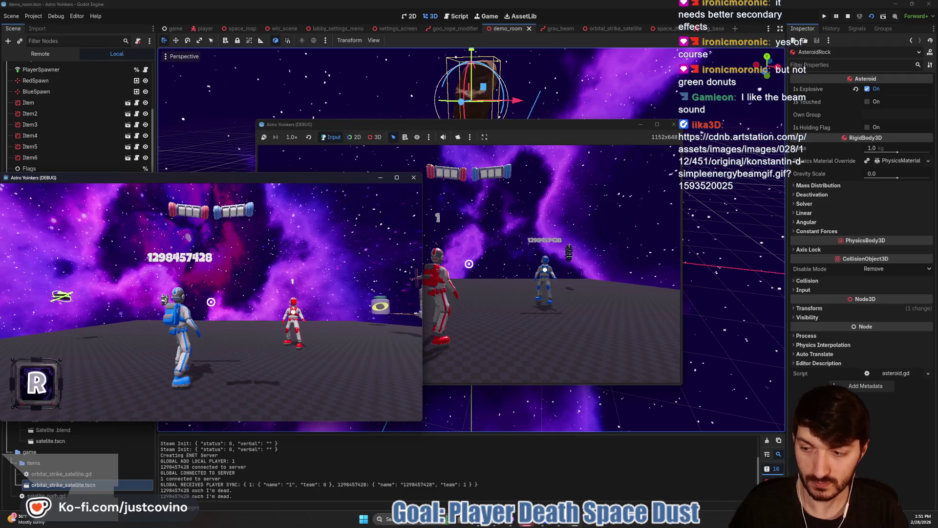
Step: Stop the running debug game with F8
{"action": "key", "text": "F8"}
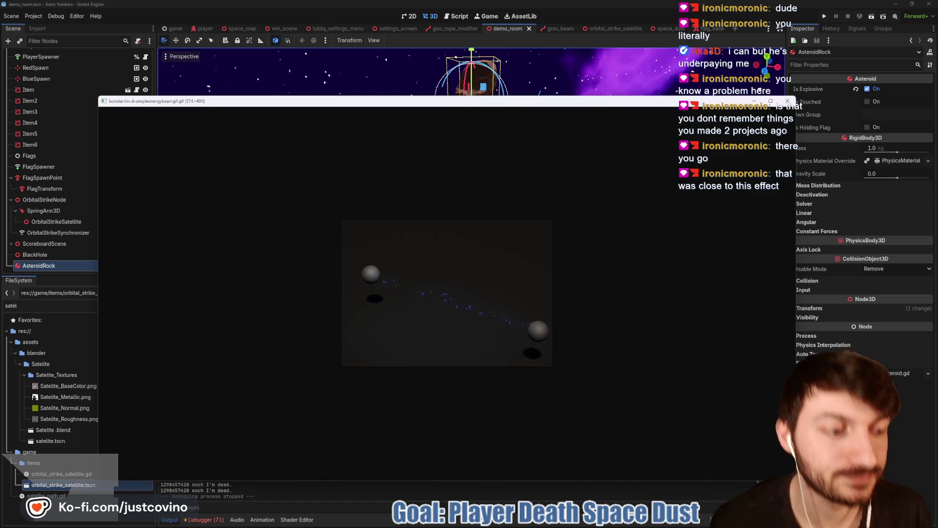
Step: Take another look at the energy beam reference GIF, then close it
{"action": "key", "text": "ctrl+w"}
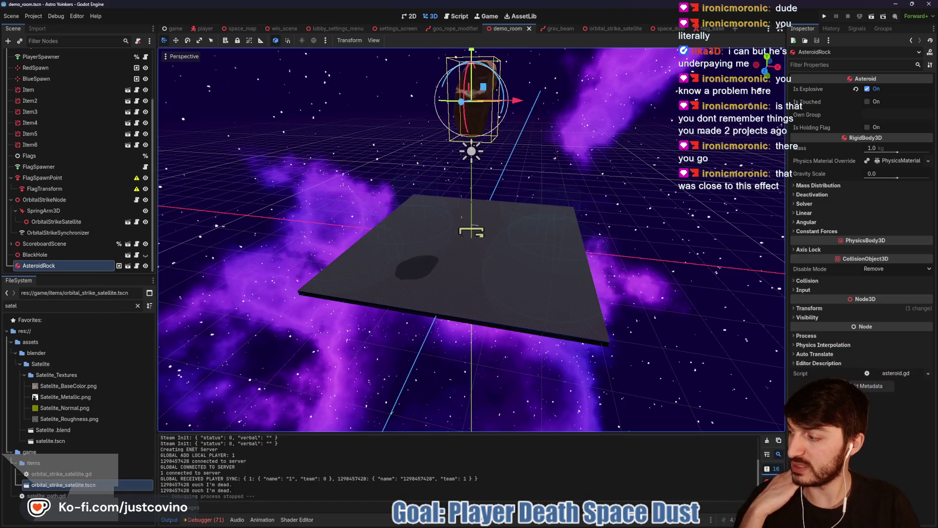
{"action": "key", "text": "alt+Tab"}
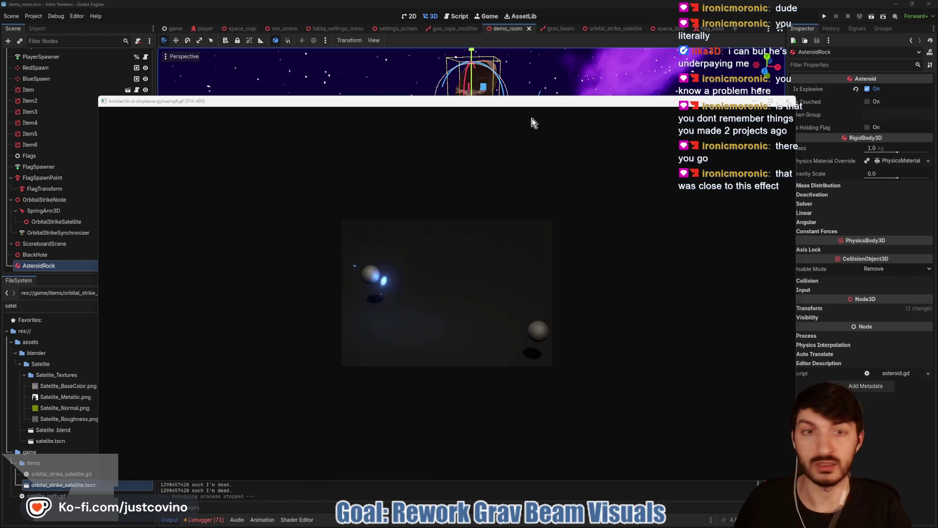
{"action": "key", "text": "Escape"}
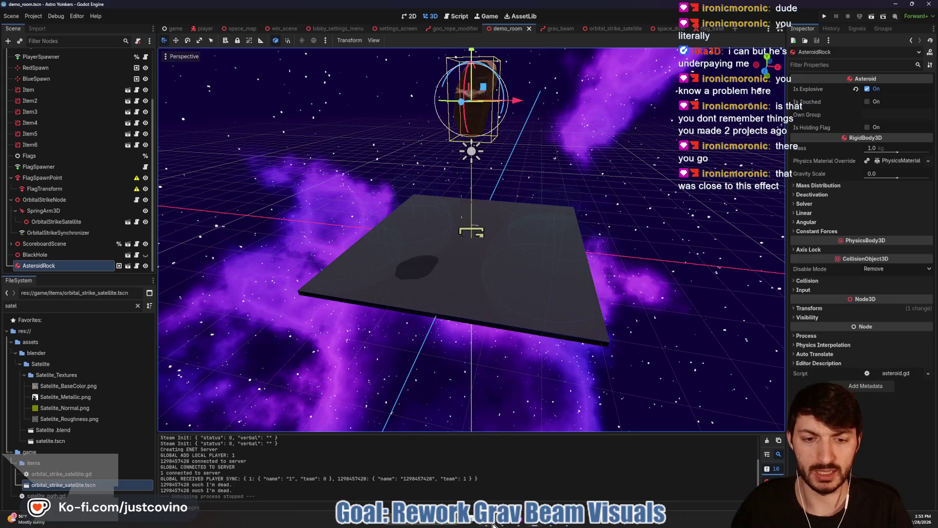
{"action": "key", "text": "alt+Tab"}
Step: Browse into the Desktop's nested particles-test project folders and back, then close File Explorer
{"action": "left_click", "coordinate": [208, 252]}
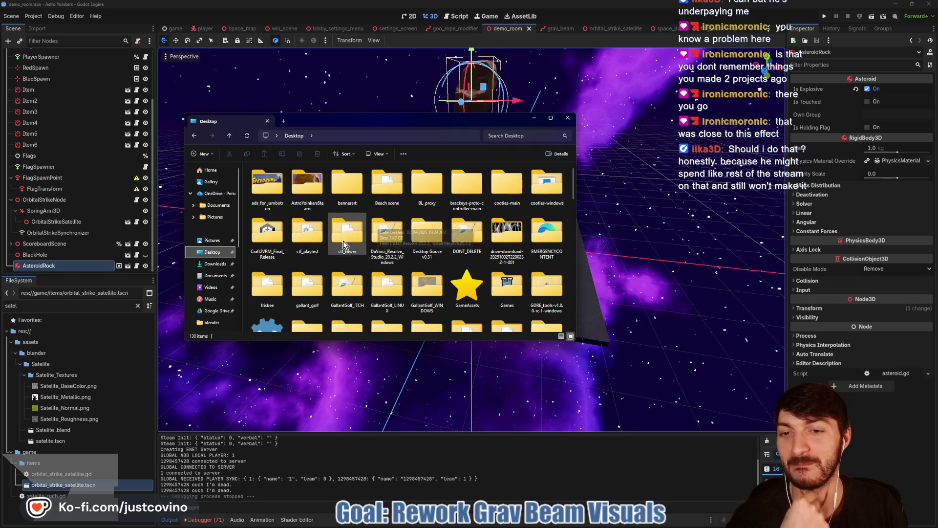
{"action": "scroll", "coordinate": [343, 241], "scroll_direction": "down", "scroll_amount": 2}
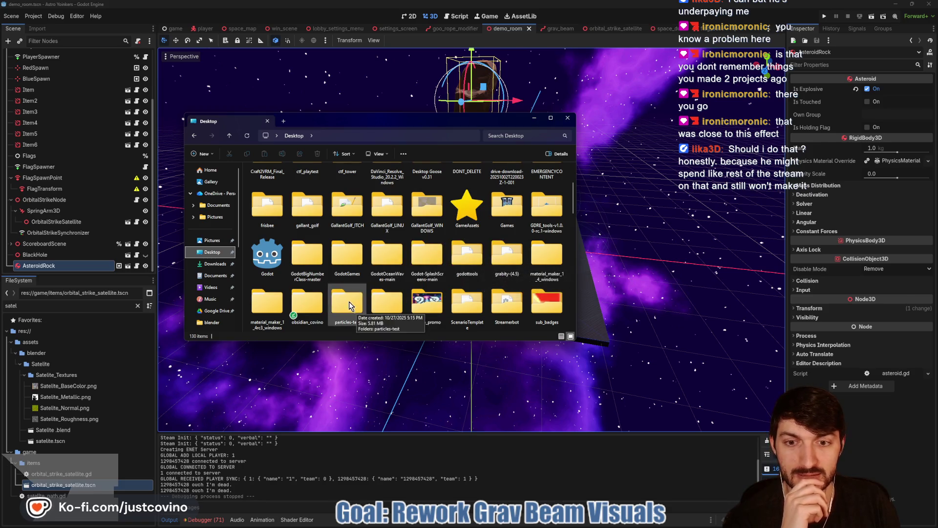
{"action": "double_click", "coordinate": [349, 301]}
{"action": "double_click", "coordinate": [280, 177]}
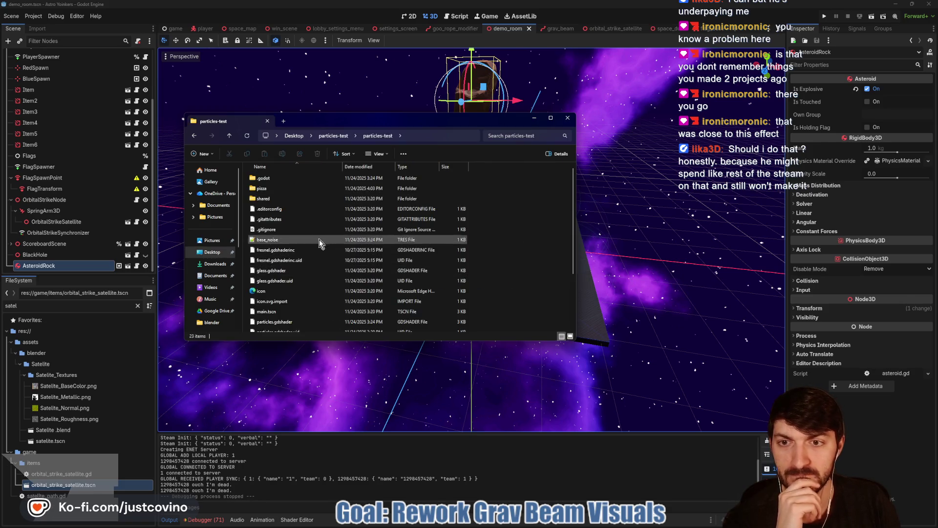
{"action": "left_click", "coordinate": [230, 135]}
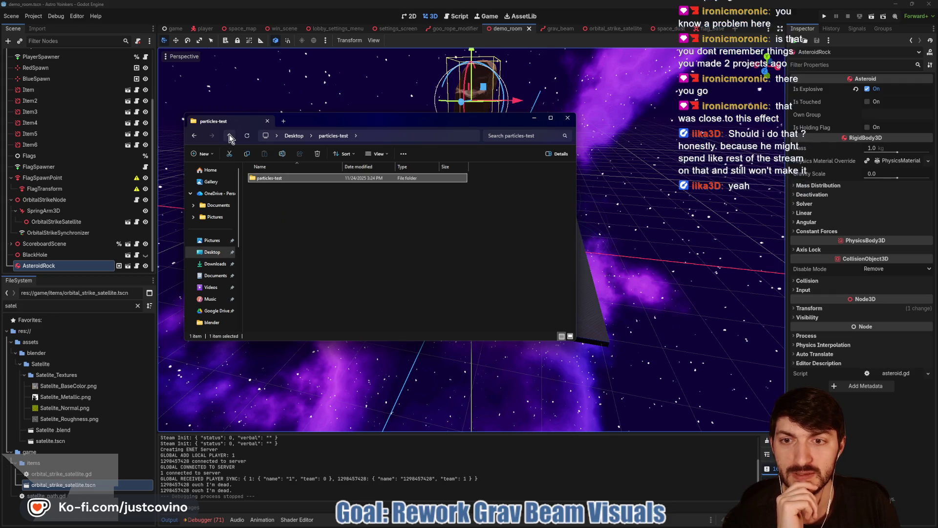
{"action": "left_click", "coordinate": [229, 135]}
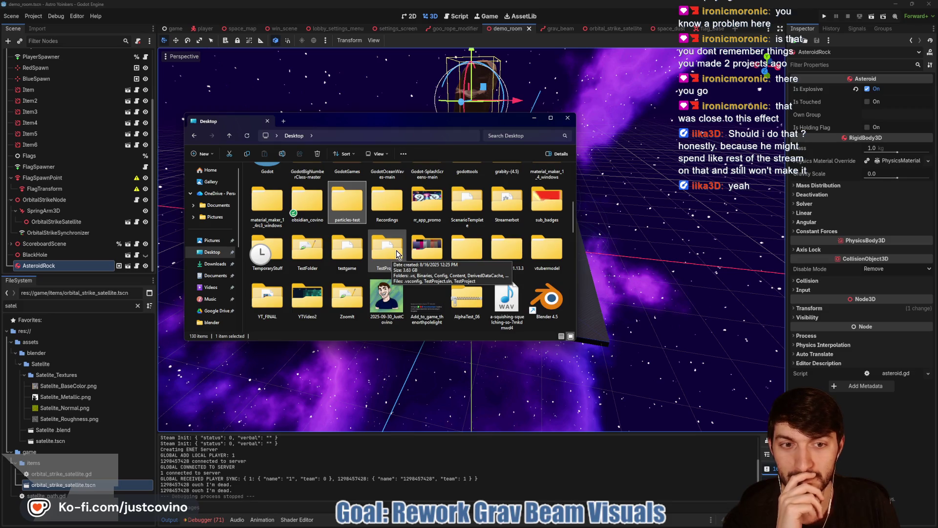
{"action": "left_click", "coordinate": [569, 117]}
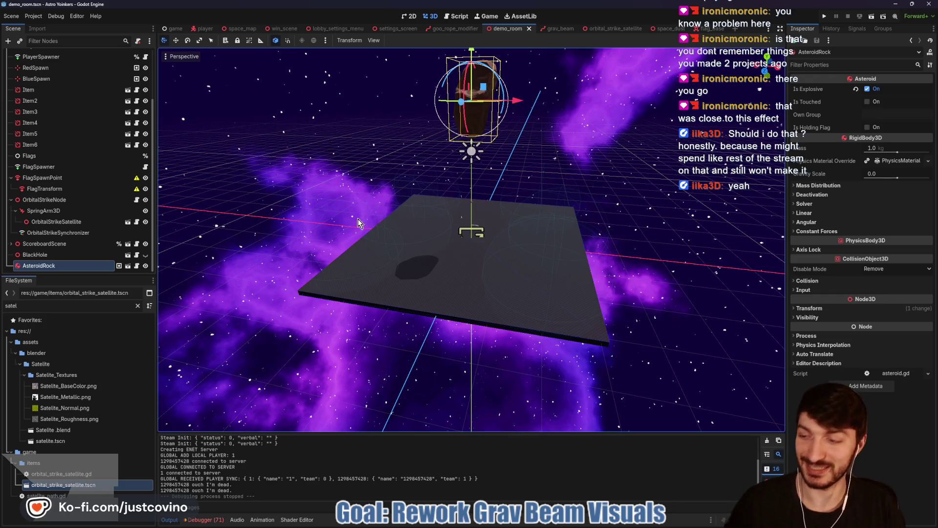
Step: Flip through the lobby_settings_menu, win_scene and space_map scenes, then open map.gd
{"action": "left_click_drag", "start_coordinate": [372, 219], "coordinate": [382, 220]}
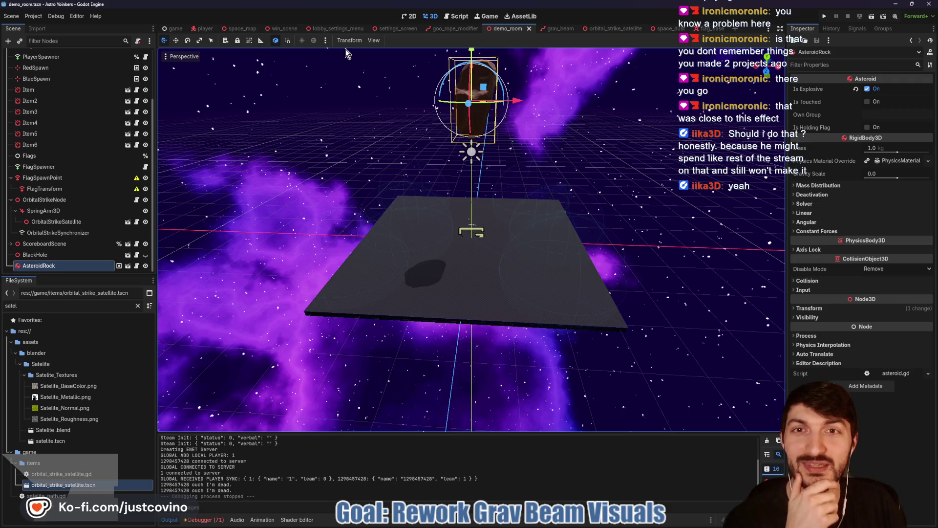
{"action": "left_click", "coordinate": [332, 29]}
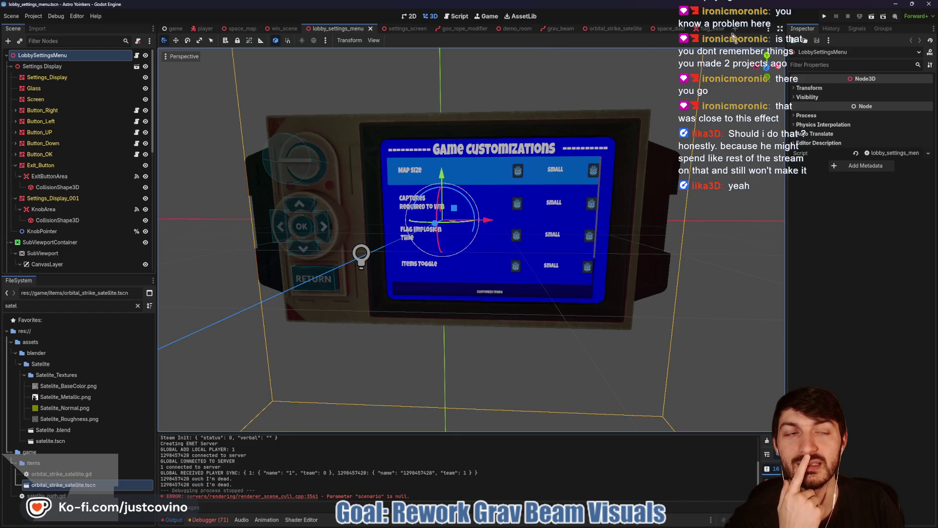
{"action": "left_click", "coordinate": [287, 29]}
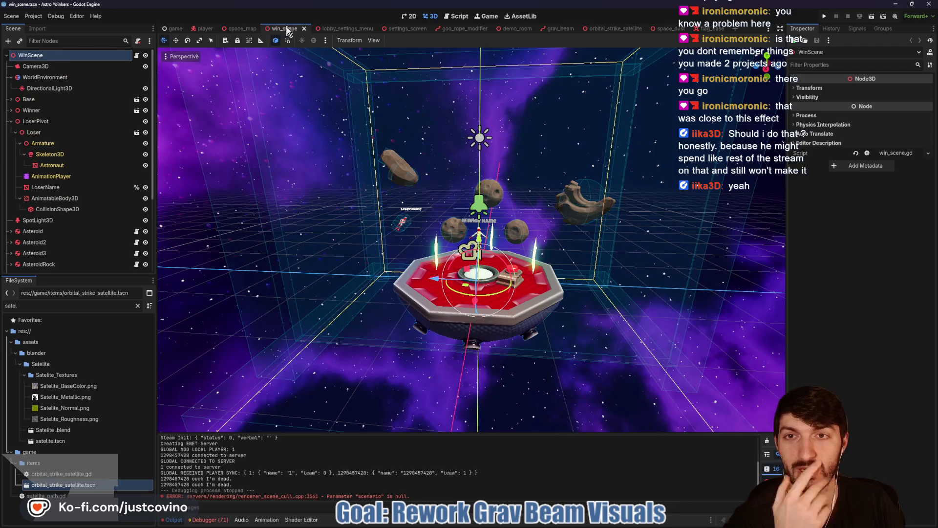
{"action": "left_click", "coordinate": [254, 29]}
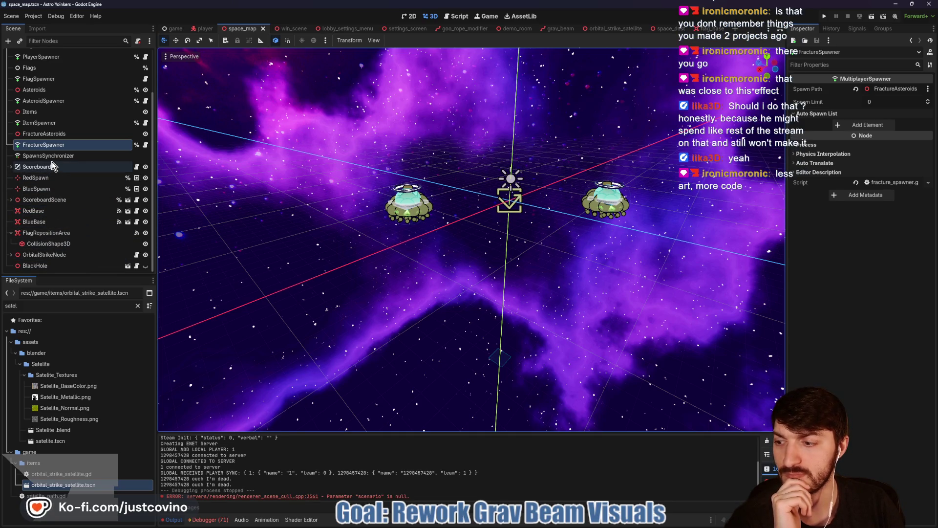
{"action": "scroll", "coordinate": [71, 178], "scroll_direction": "up", "scroll_amount": 3}
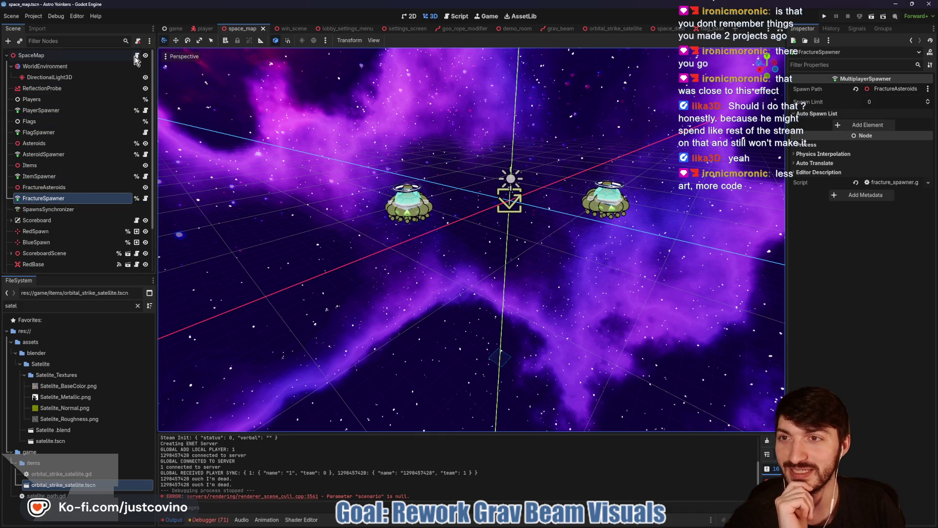
{"action": "key", "text": "ctrl+F3"}
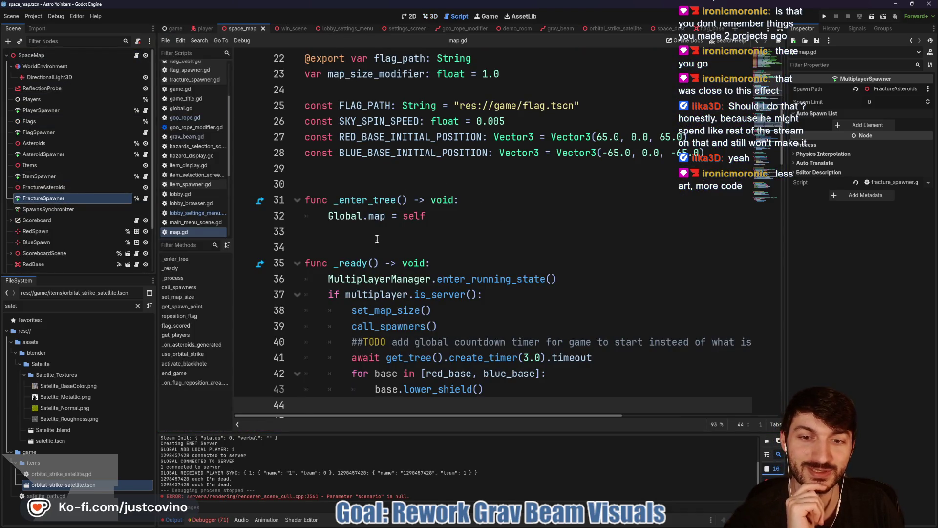
Step: Follow the spawn_fractures call on line 54 to its definition in fracture_spawner.gd
{"action": "scroll", "coordinate": [377, 239], "scroll_direction": "down", "scroll_amount": 1}
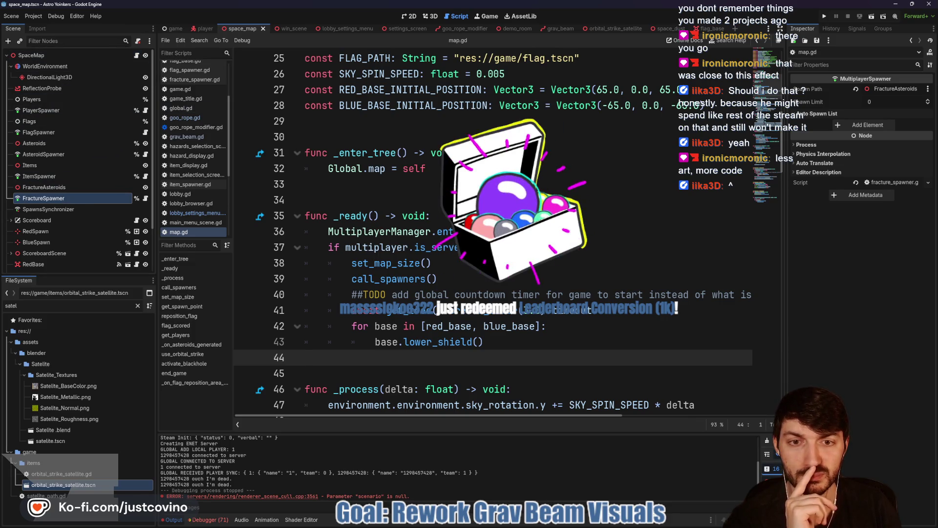
{"action": "scroll", "coordinate": [457, 195], "scroll_direction": "down", "scroll_amount": 5}
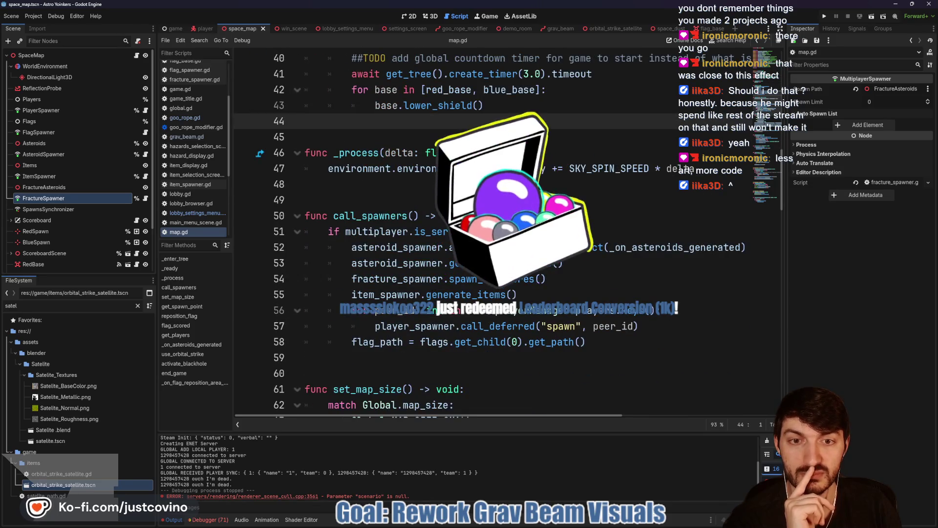
{"action": "double_click", "coordinate": [462, 277]}
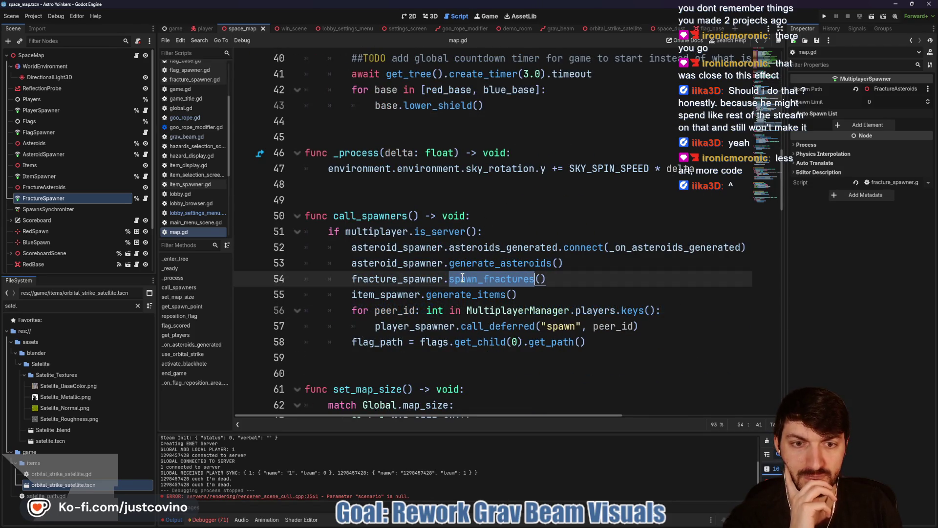
{"action": "left_click", "coordinate": [411, 282]}
{"action": "double_click", "coordinate": [390, 278]}
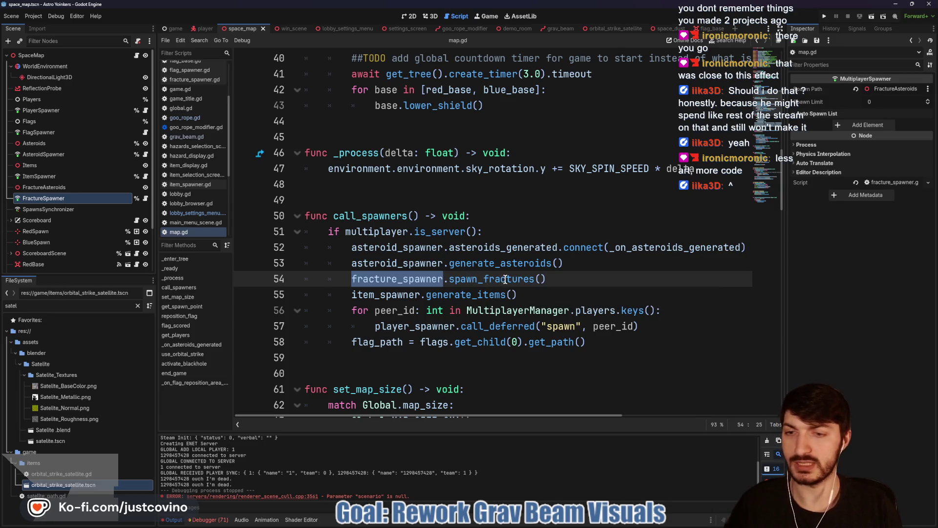
{"action": "left_click", "coordinate": [464, 285], "text": "ctrl"}
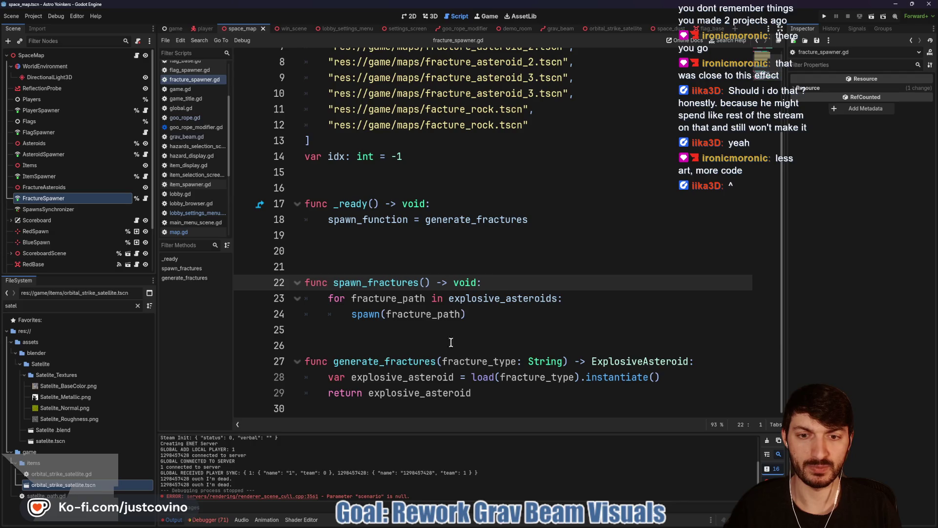
Step: Open global.gd from the script list and bring the blue energy beam GIF back up
{"action": "scroll", "coordinate": [484, 280], "scroll_direction": "up", "scroll_amount": 3}
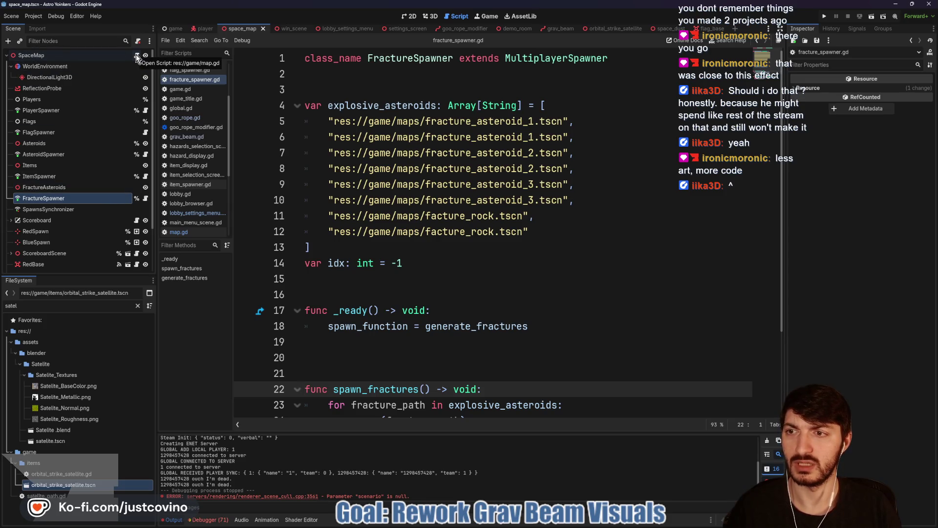
{"action": "scroll", "coordinate": [190, 100], "scroll_direction": "up", "scroll_amount": 2}
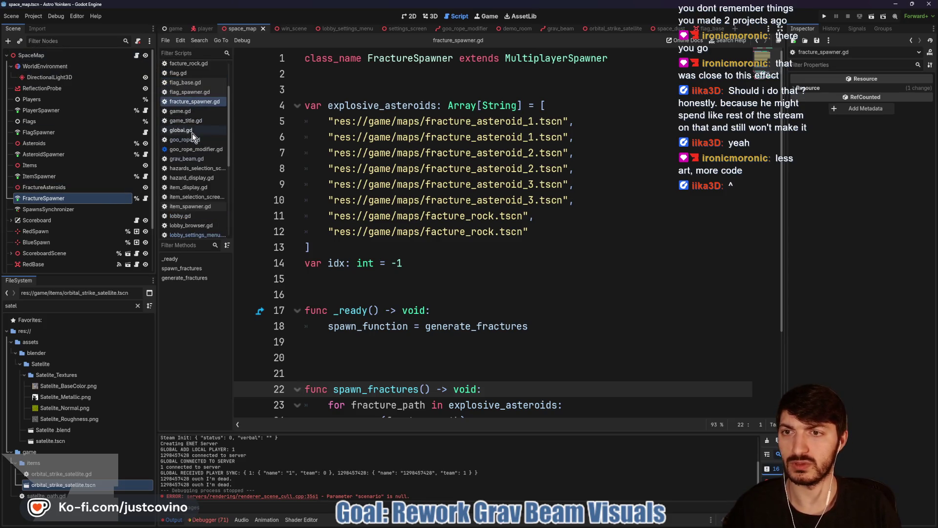
{"action": "left_click", "coordinate": [191, 131]}
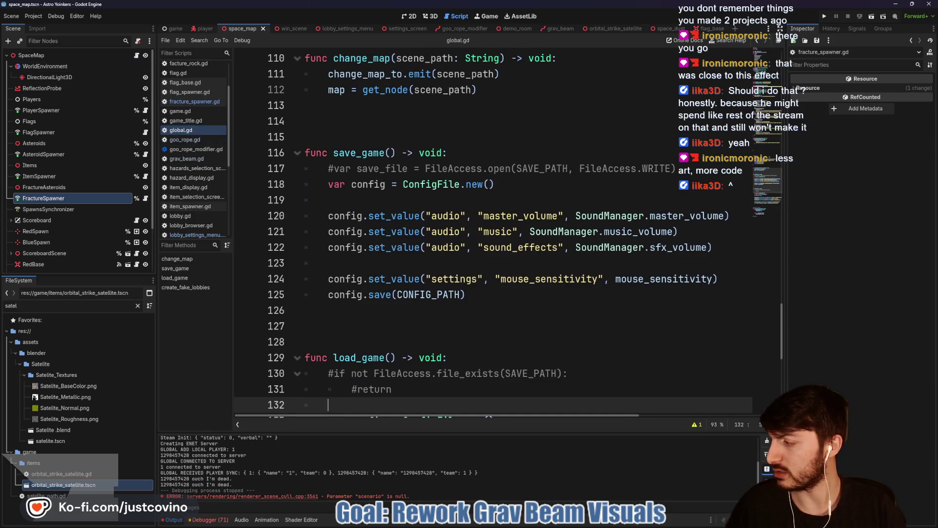
{"action": "key", "text": "alt+Tab"}
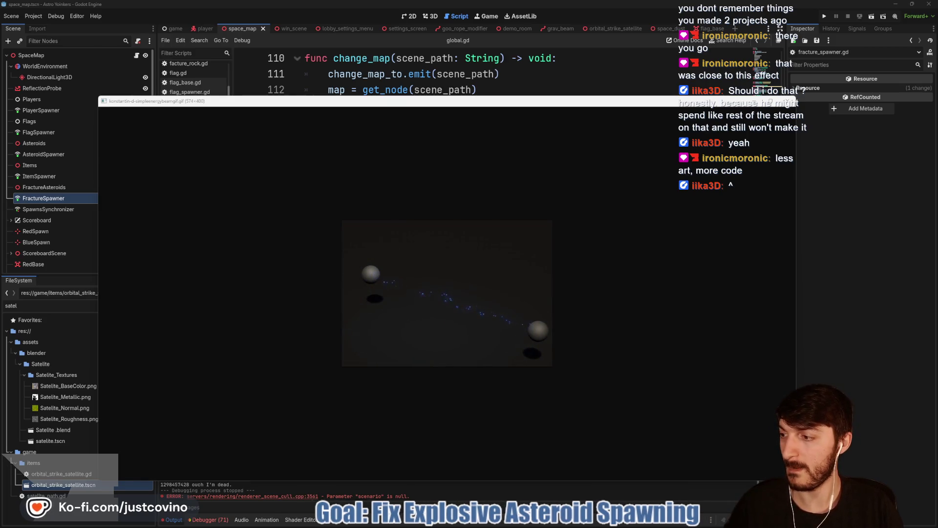
Step: Close the GIF and inspect hazards_dictionary in global.gd, selecting all_hazards_toggled_off and EXPLOSIVE_ASTEROIDS
{"action": "key", "text": "Escape"}
{"action": "left_click", "coordinate": [428, 263]}
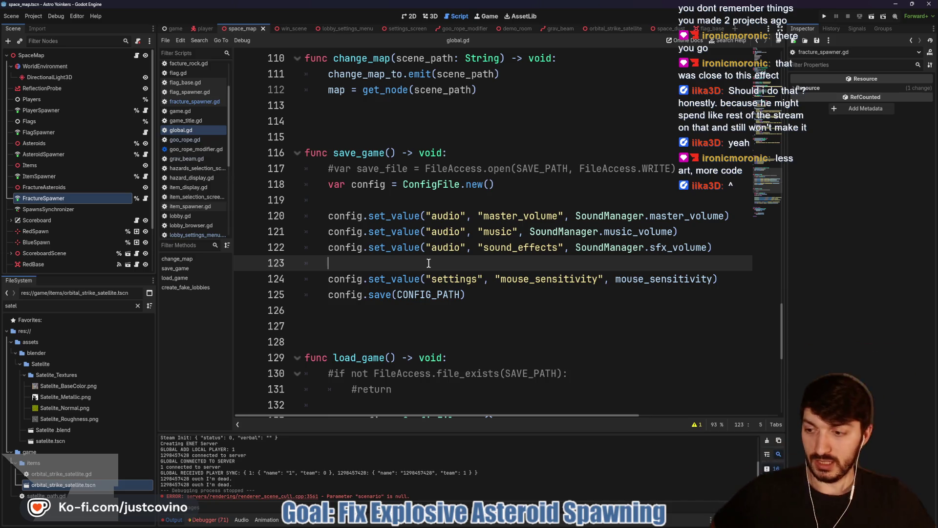
{"action": "scroll", "coordinate": [432, 244], "scroll_direction": "up", "scroll_amount": 3}
{"action": "scroll", "coordinate": [442, 220], "scroll_direction": "up", "scroll_amount": 11}
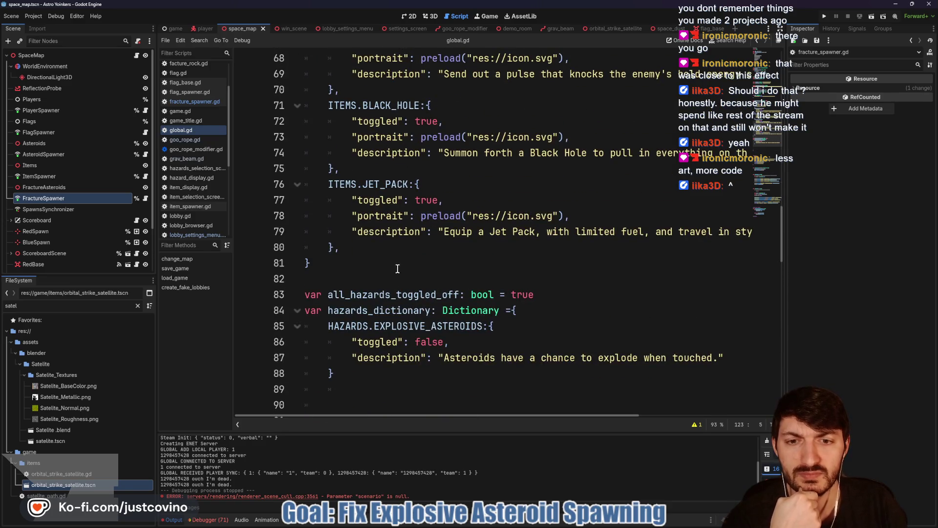
{"action": "double_click", "coordinate": [369, 294]}
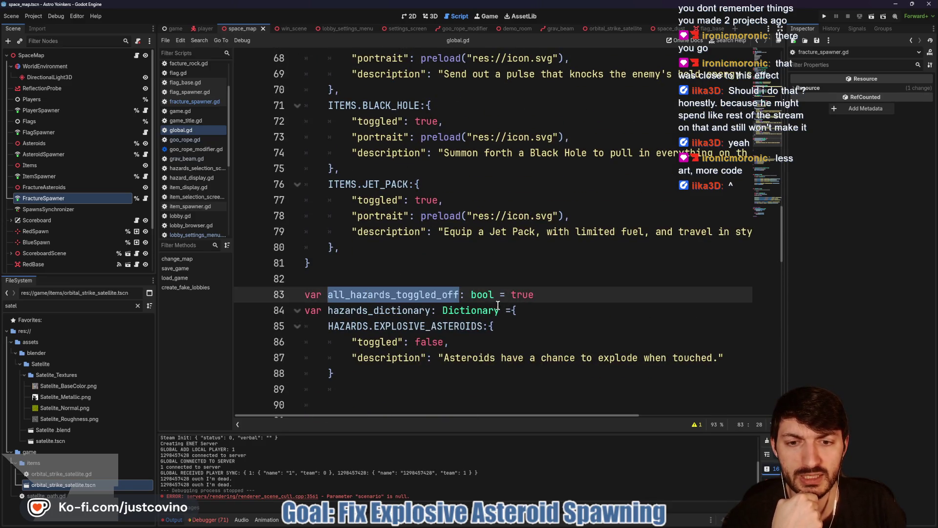
{"action": "double_click", "coordinate": [382, 326]}
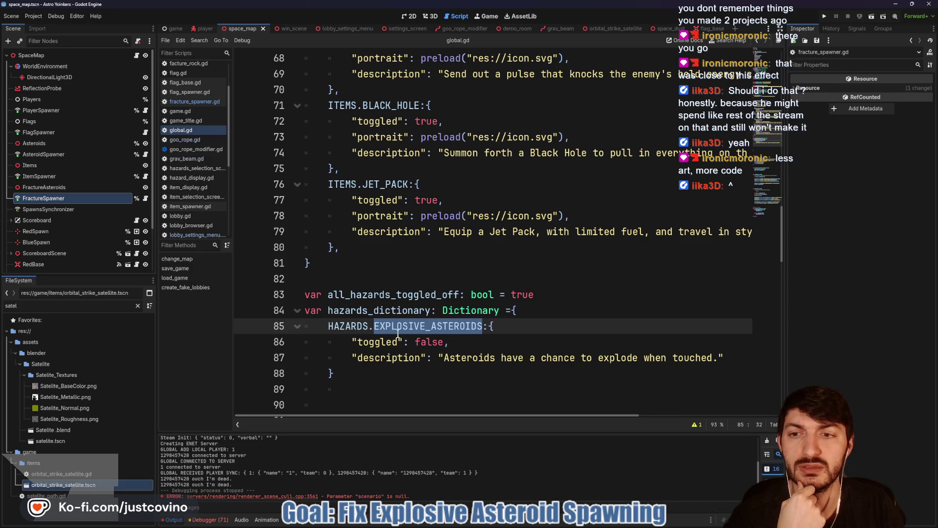
Step: Add `if Global.hazards_dictionary[Global.HAZARDS.EXPLOSIVE_ASTEROIDS]["toggled"]:` after generate_asteroids() in map.gd
{"action": "key", "text": "alt+Left"}
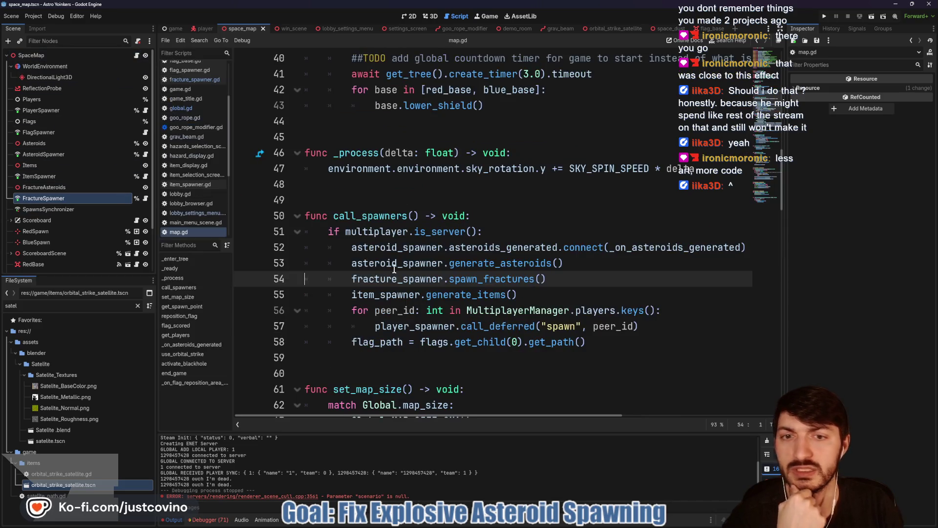
{"action": "left_click", "coordinate": [579, 269]}
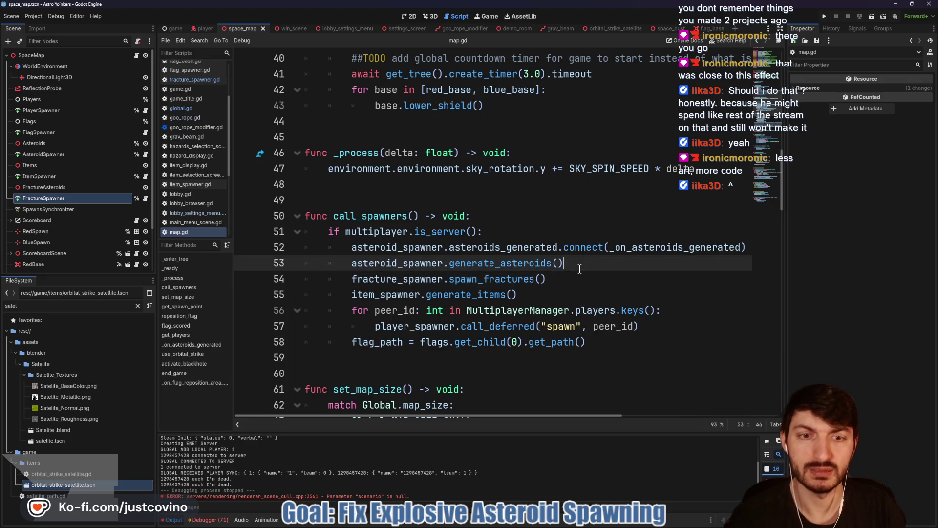
{"action": "key", "text": "Return"}
{"action": "type", "text": "if Global.ha"}
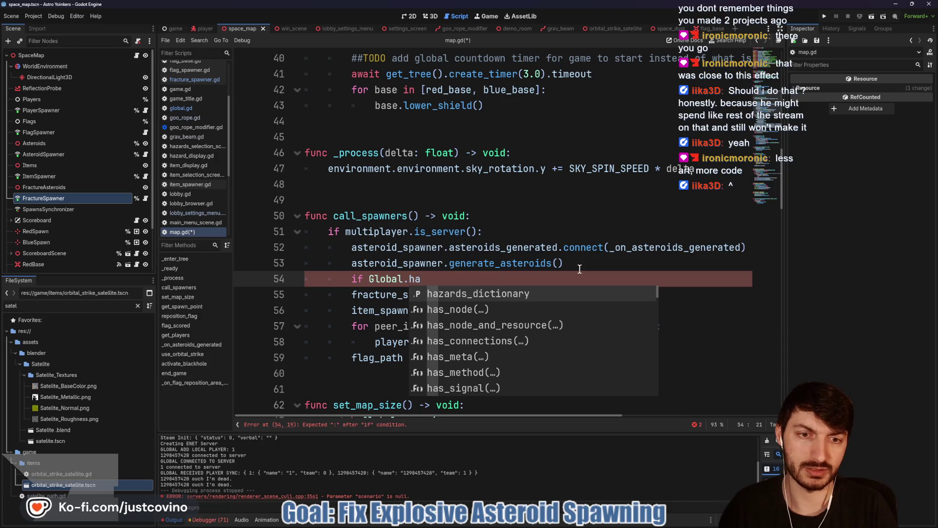
{"action": "key", "text": "Return"}
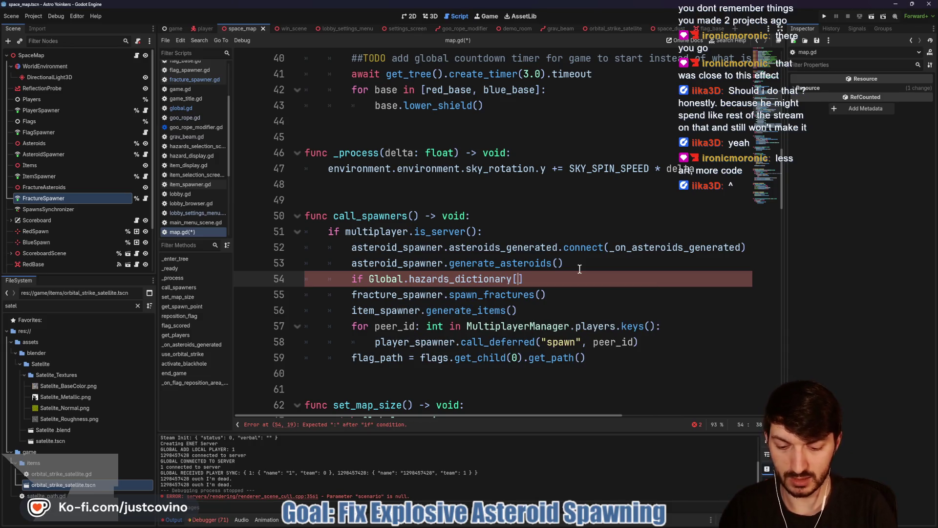
{"action": "type", "text": "Global.H"}
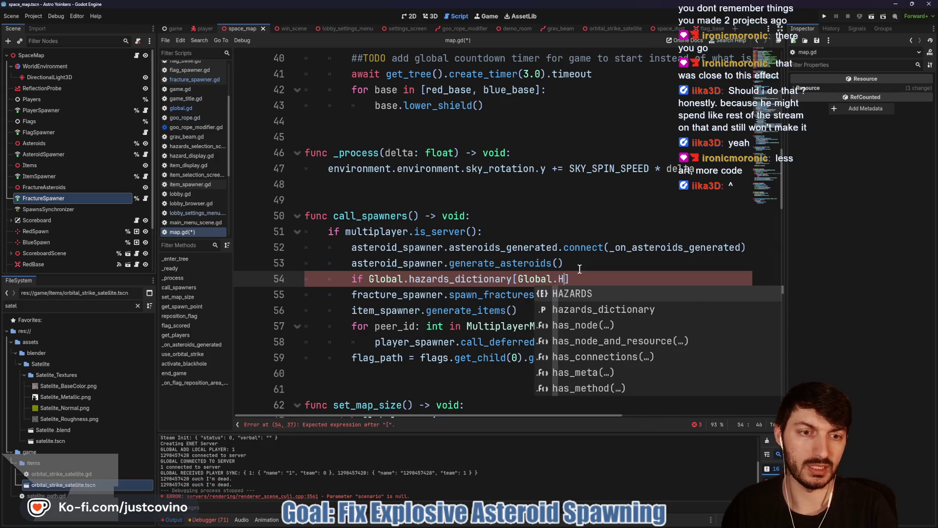
{"action": "key", "text": "Return"}
{"action": "type", "text": "."}
{"action": "key", "text": "Return"}
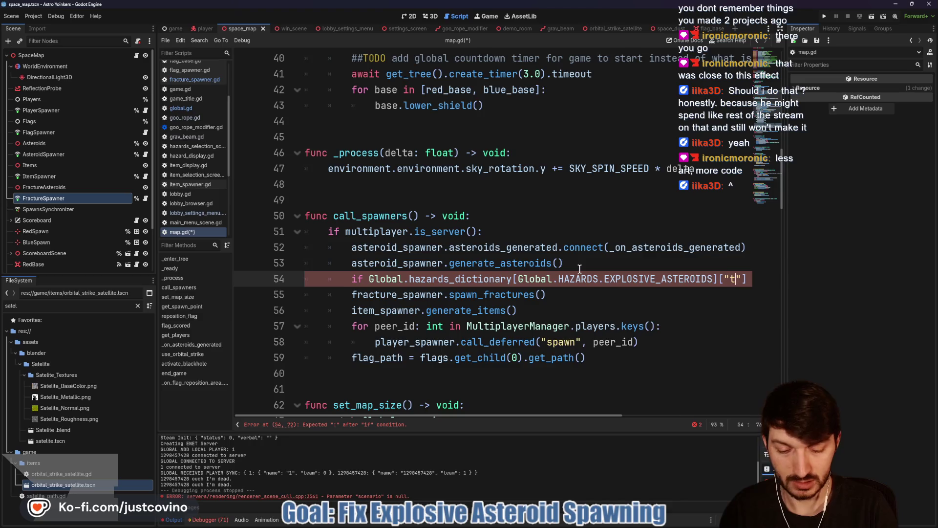
{"action": "type", "text": "oggled\"]"}
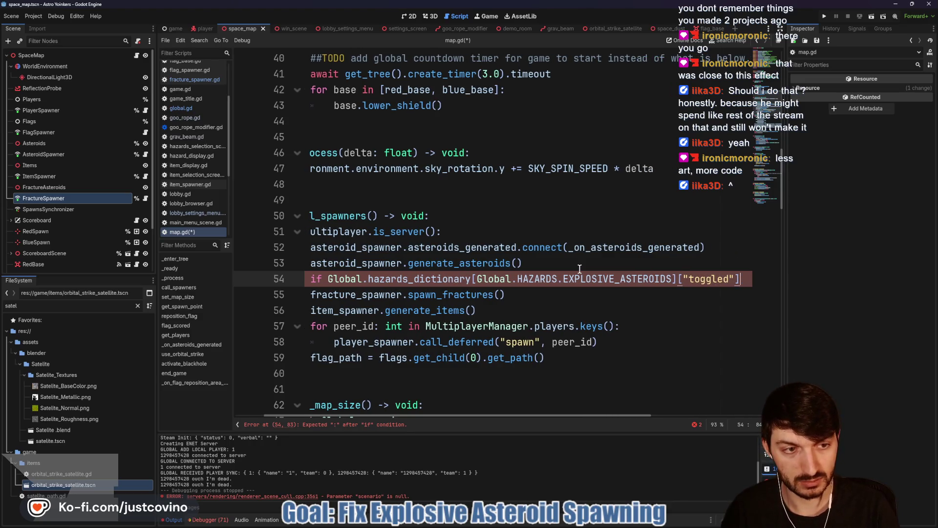
{"action": "type", "text": ":"}
Step: Indent spawn_fractures() under the new if and save map.gd
{"action": "key", "text": "Home"}
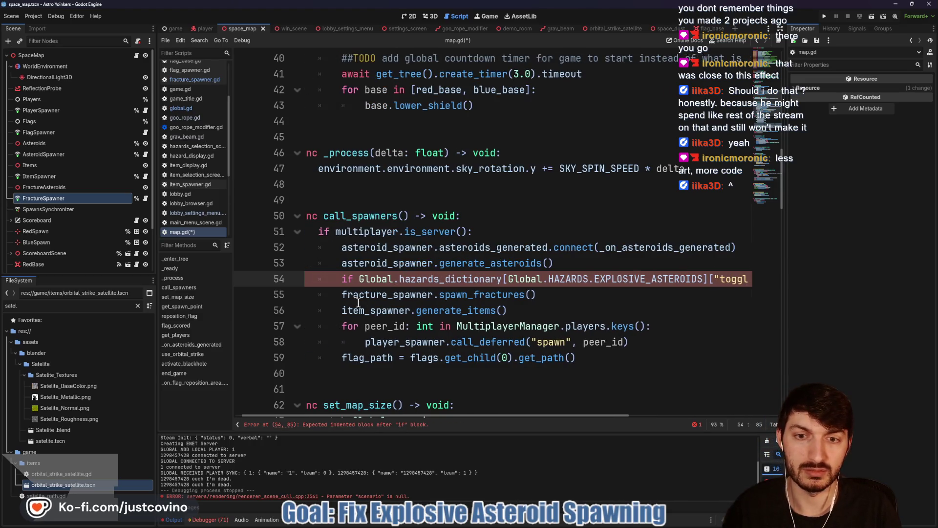
{"action": "key", "text": "Down"}
{"action": "key", "text": "Tab"}
{"action": "key", "text": "End"}
{"action": "key", "text": "ctrl+s"}
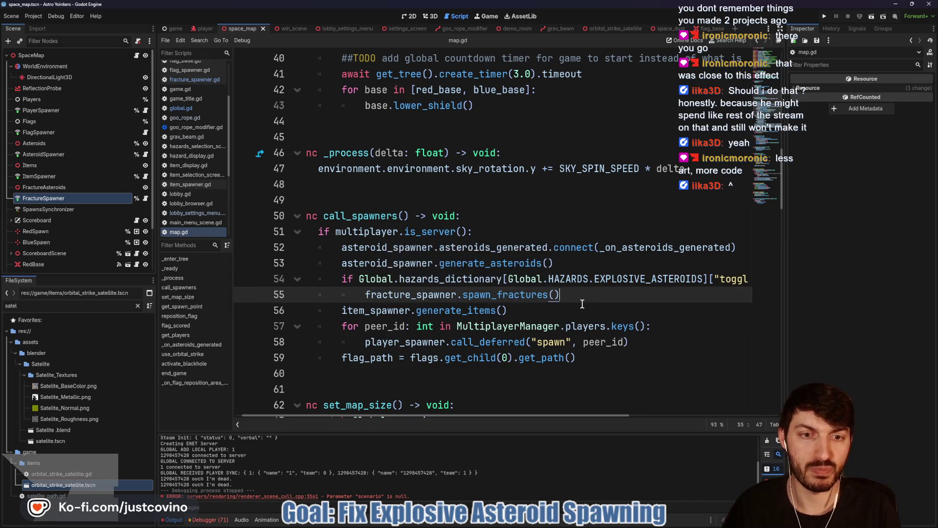
Step: Run the project, arrange both game windows, host and join a lobby, and start the match
{"action": "left_click", "coordinate": [825, 17]}
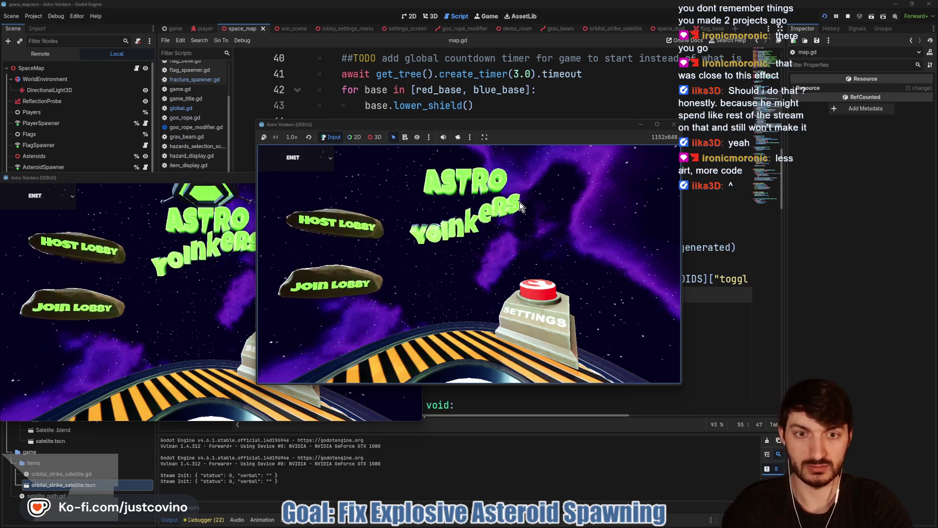
{"action": "mouse_move", "coordinate": [221, 177]}
{"action": "left_mouse_down"}
{"action": "mouse_move", "coordinate": [387, 147]}
{"action": "mouse_move", "coordinate": [782, 142]}
{"action": "left_mouse_up"}
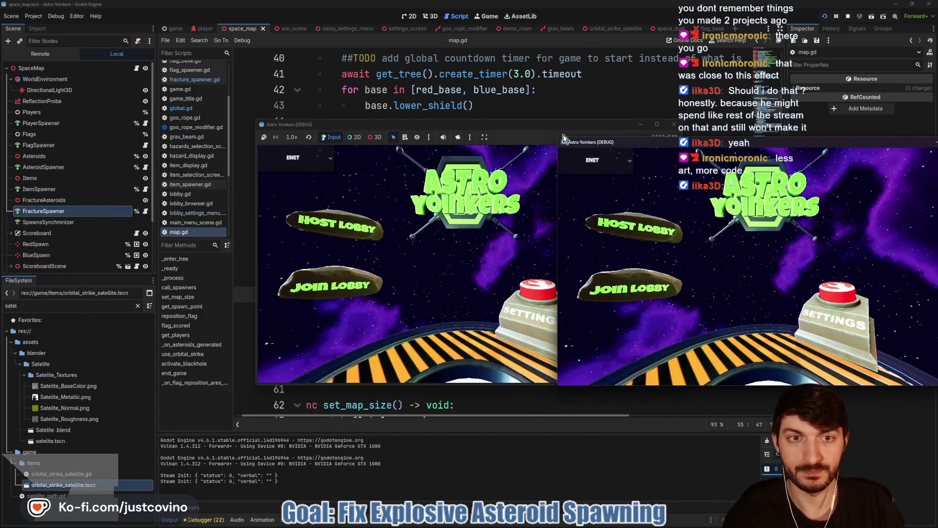
{"action": "left_click_drag", "start_coordinate": [538, 125], "coordinate": [352, 129]}
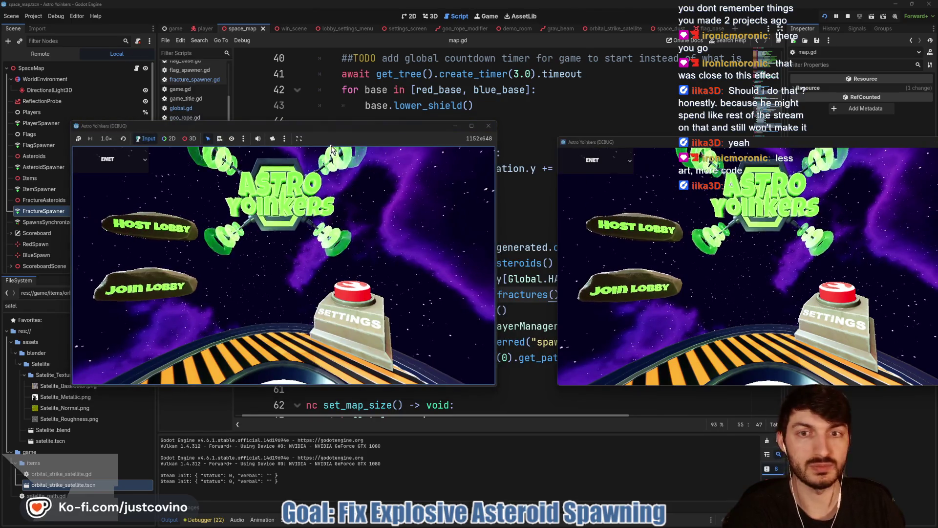
{"action": "left_click", "coordinate": [156, 226]}
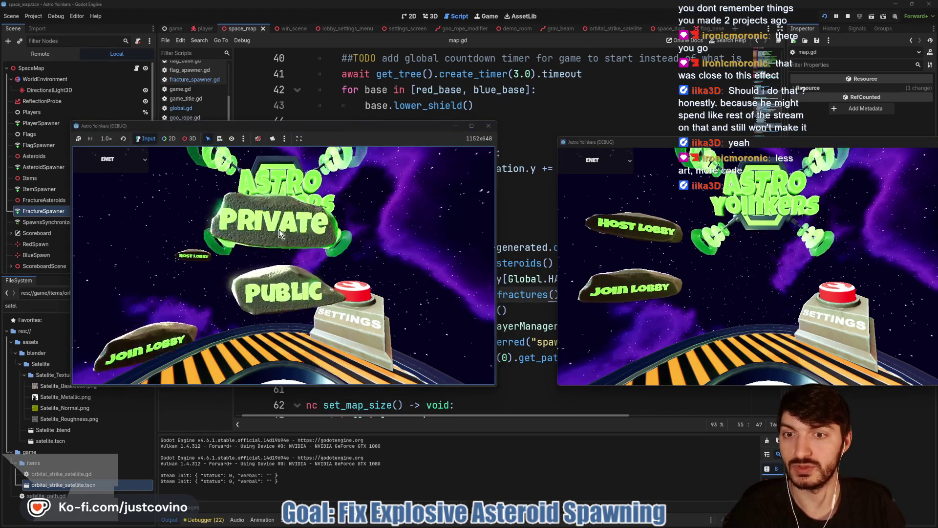
{"action": "left_click", "coordinate": [279, 230]}
{"action": "left_click", "coordinate": [628, 290]}
{"action": "mouse_move", "coordinate": [697, 142]}
{"action": "left_mouse_down"}
{"action": "mouse_move", "coordinate": [586, 132]}
{"action": "mouse_move", "coordinate": [647, 136]}
{"action": "left_mouse_up"}
{"action": "left_click", "coordinate": [698, 177]}
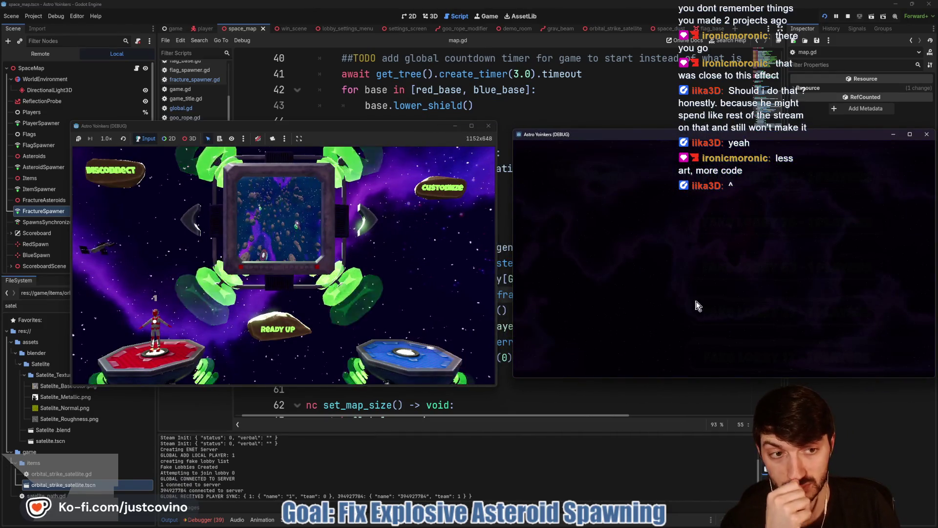
{"action": "left_click", "coordinate": [264, 326]}
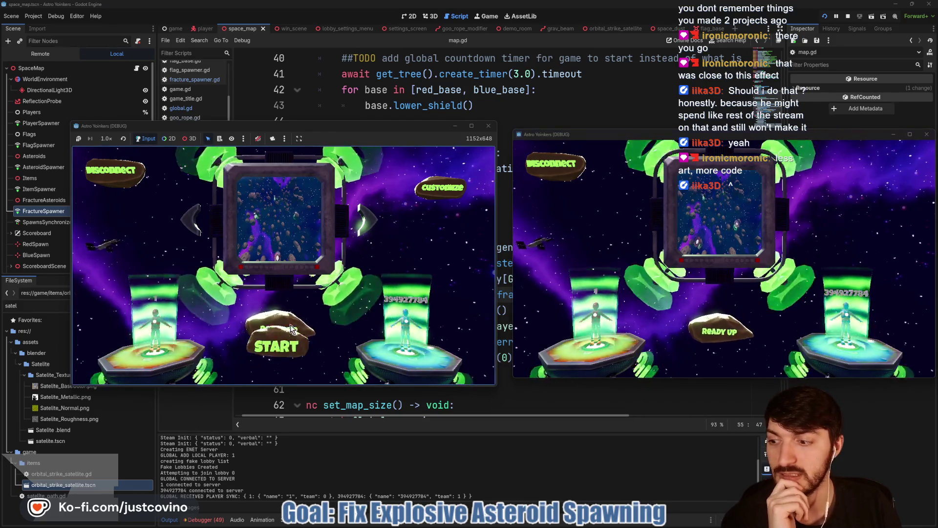
{"action": "left_click", "coordinate": [280, 327]}
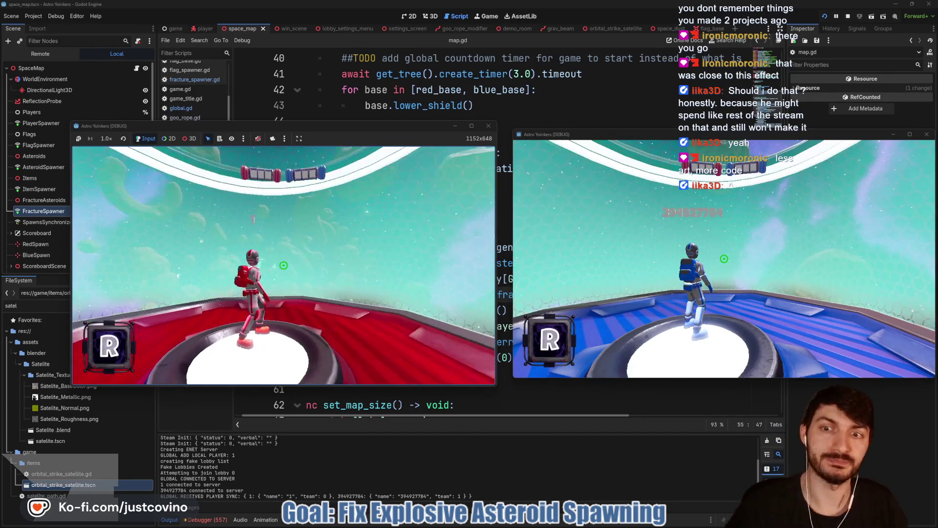
Step: Fly the left player up and fire the grav beam at asteroids, then stop and relaunch the game
{"action": "key", "text": "super"}
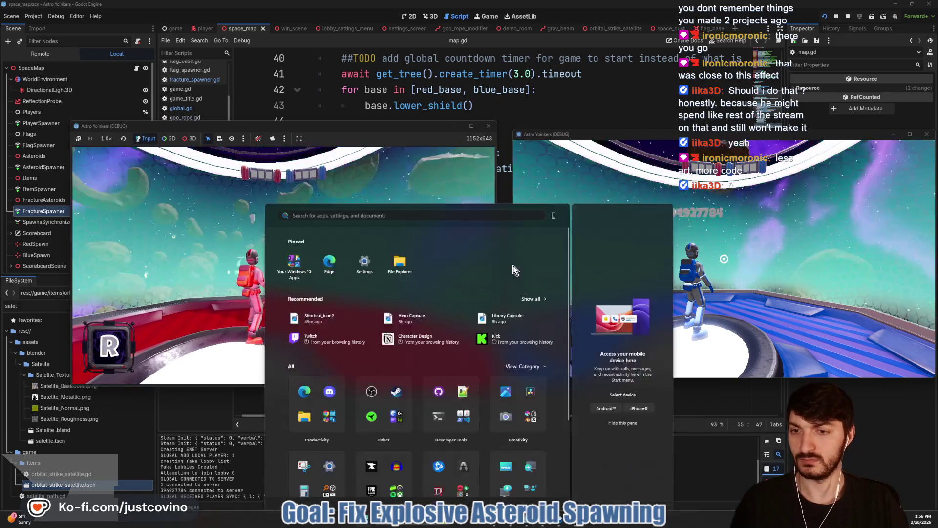
{"action": "key", "text": "super"}
{"action": "key", "text": "space"}
{"action": "left_click", "coordinate": [283, 265]}
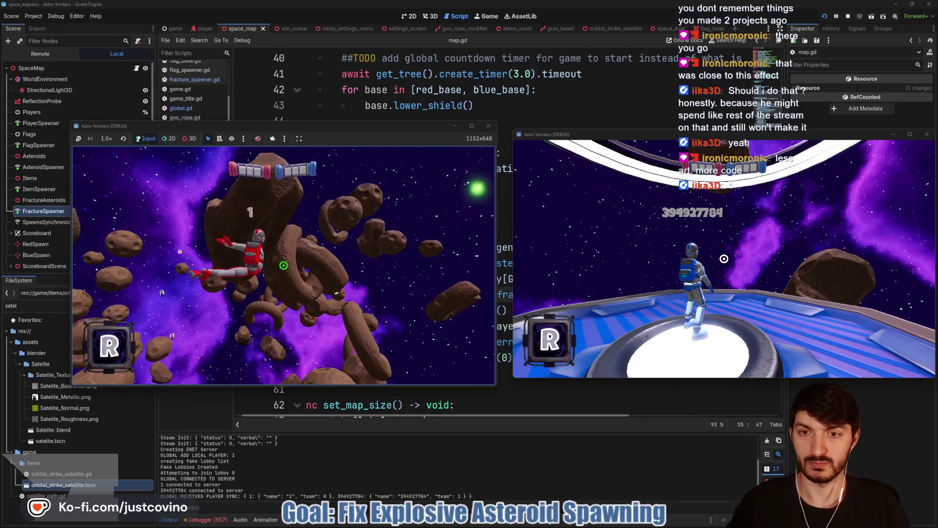
{"action": "left_click", "coordinate": [283, 266]}
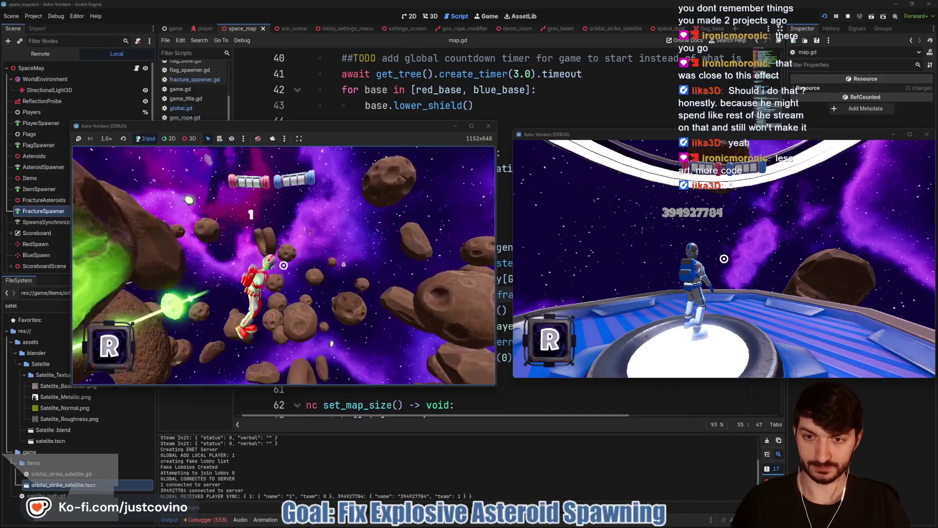
{"action": "left_click", "coordinate": [284, 265]}
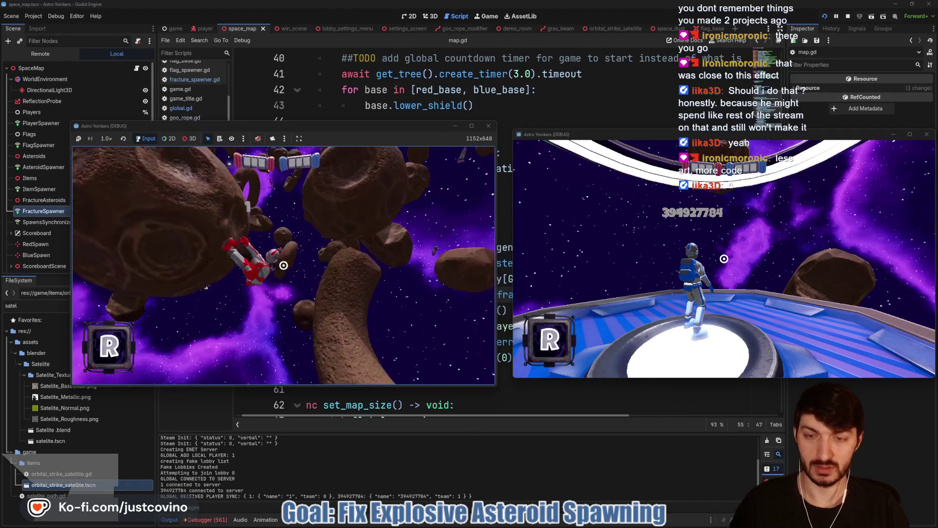
{"action": "key", "text": "F8"}
{"action": "left_click", "coordinate": [825, 16]}
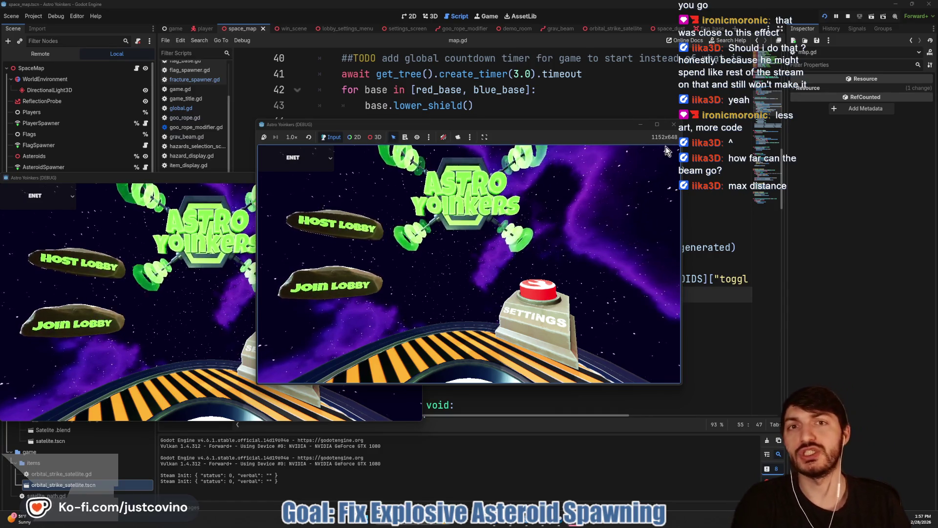
Step: Scroll through goo_rope.gd in the goo_rope_modifier scene, then switch to the player scene's player.gd
{"action": "left_click", "coordinate": [466, 73]}
{"action": "left_click", "coordinate": [457, 28]}
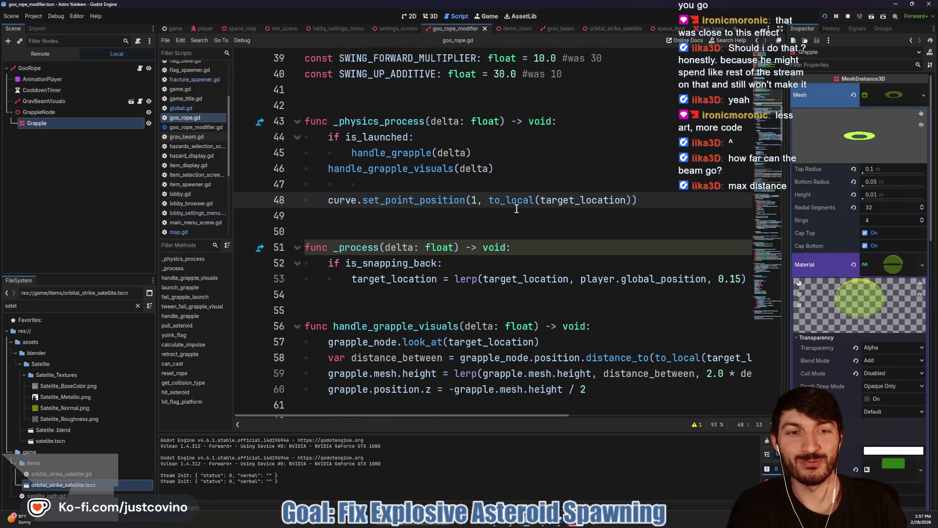
{"action": "scroll", "coordinate": [513, 210], "scroll_direction": "up", "scroll_amount": 3}
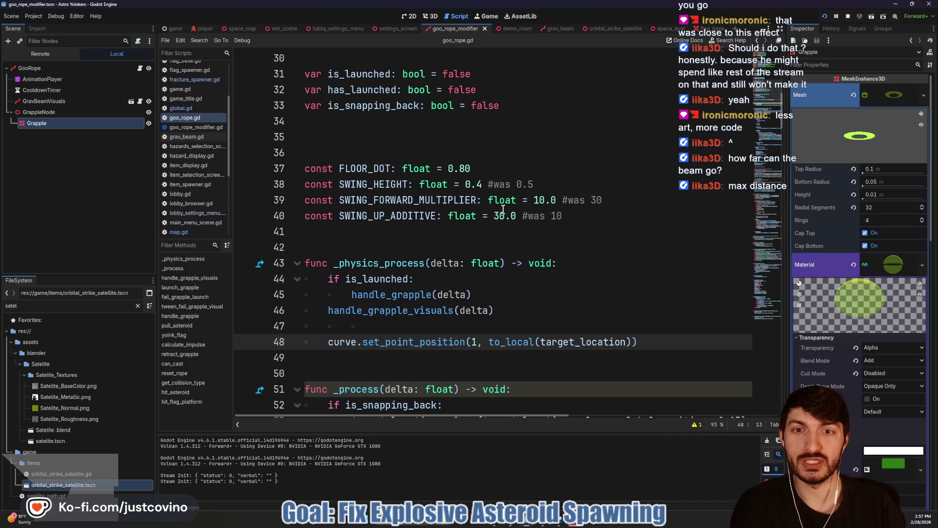
{"action": "scroll", "coordinate": [466, 213], "scroll_direction": "up", "scroll_amount": 3}
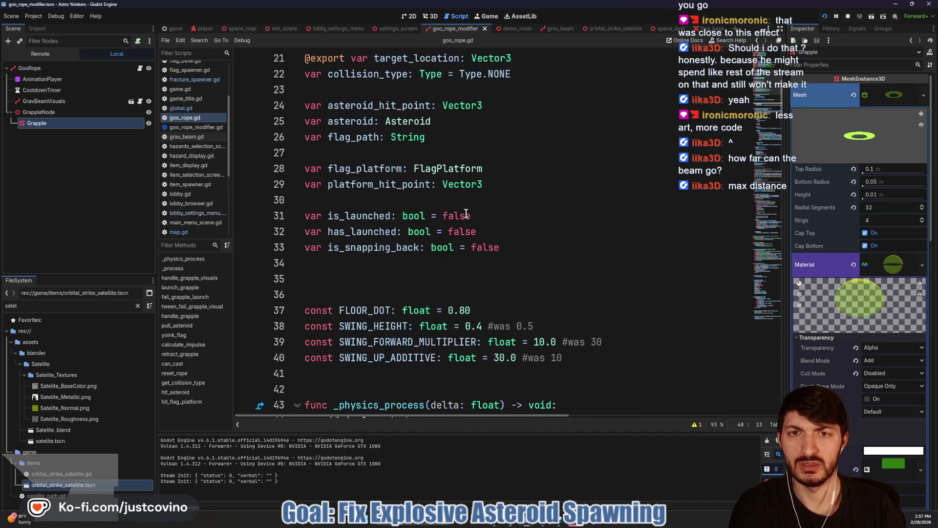
{"action": "left_click", "coordinate": [216, 31]}
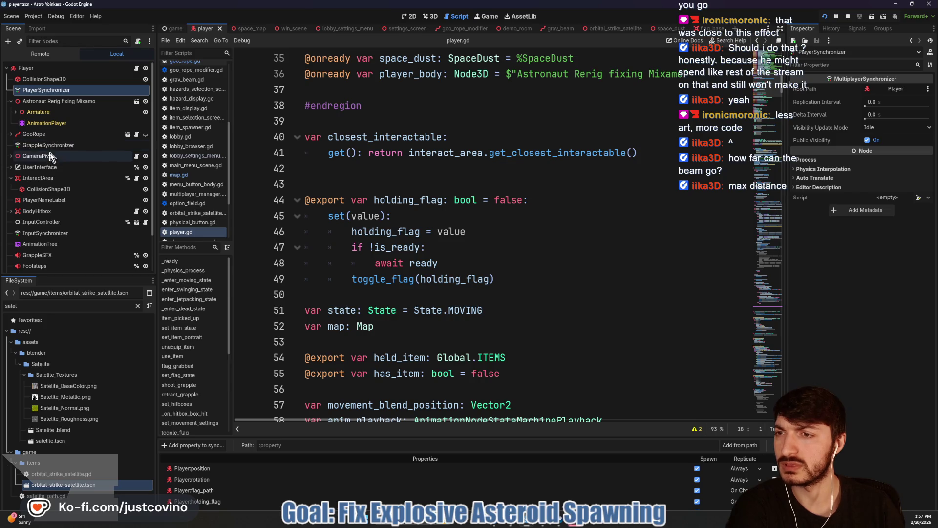
Step: Inspect the TargetRay raycast under Armature (target position -50), then bring the running game forward
{"action": "scroll", "coordinate": [51, 166], "scroll_direction": "down", "scroll_amount": 3}
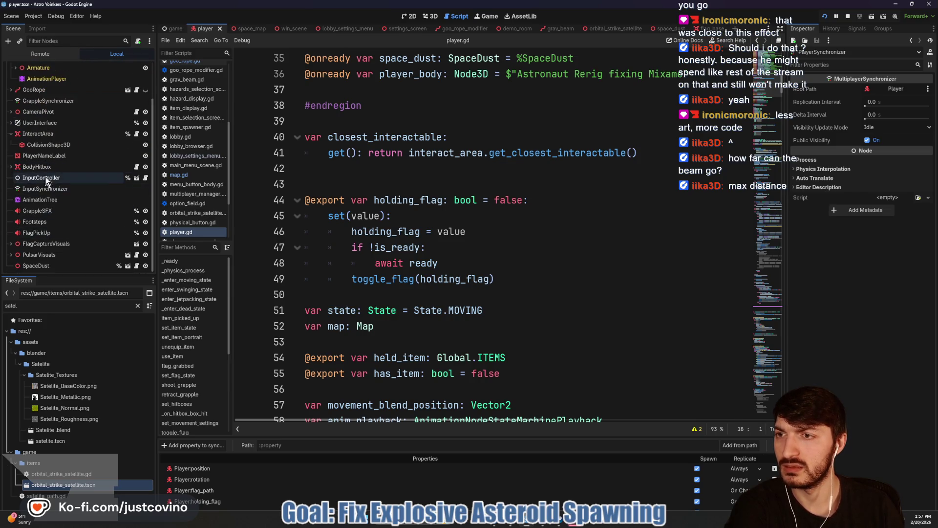
{"action": "scroll", "coordinate": [52, 195], "scroll_direction": "up", "scroll_amount": 3}
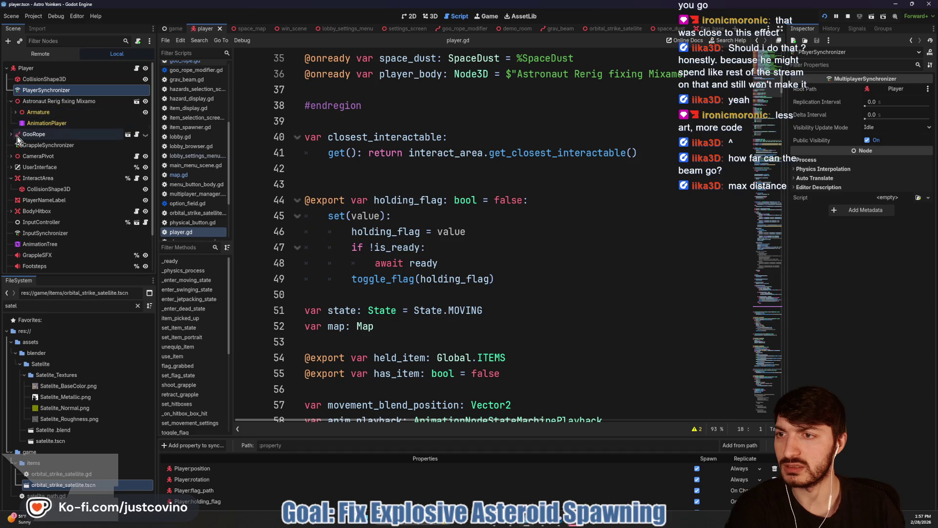
{"action": "left_click", "coordinate": [15, 112]}
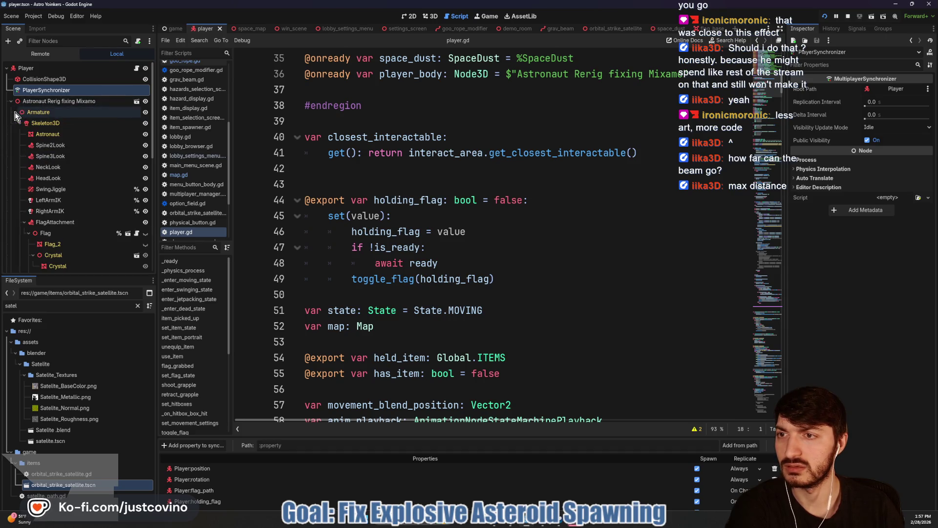
{"action": "scroll", "coordinate": [98, 174], "scroll_direction": "down", "scroll_amount": 5}
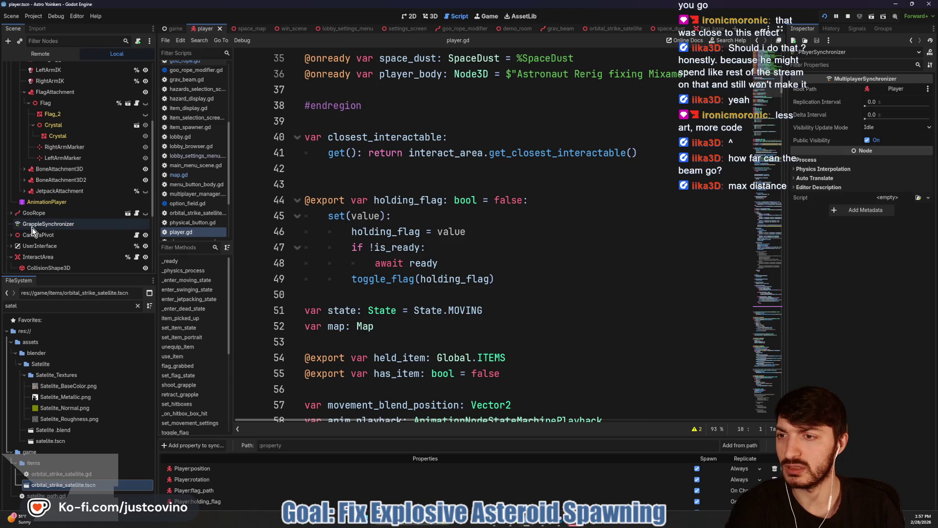
{"action": "scroll", "coordinate": [24, 208], "scroll_direction": "down", "scroll_amount": 4}
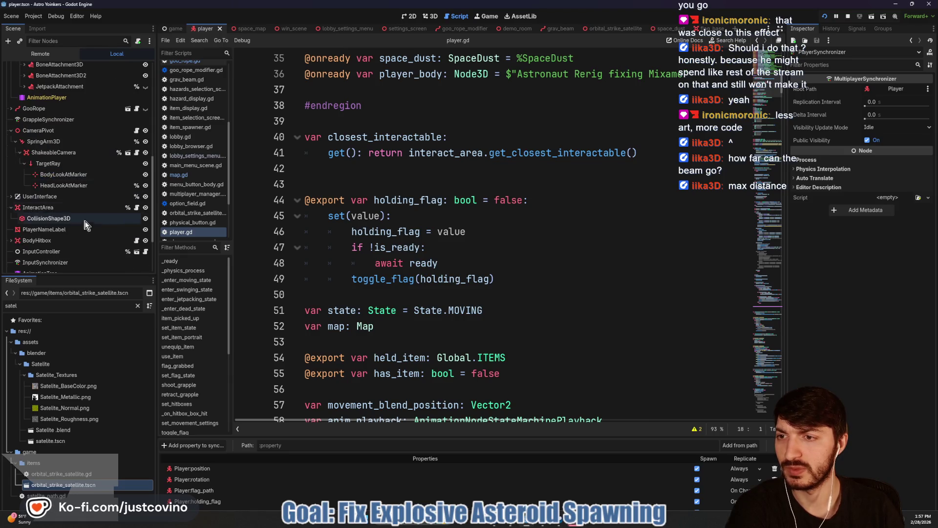
{"action": "left_click", "coordinate": [60, 164]}
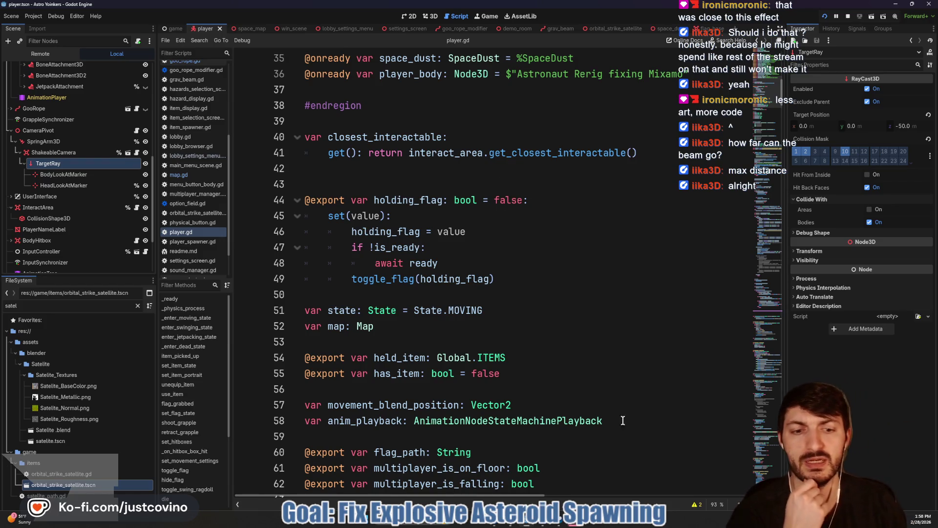
{"action": "left_click", "coordinate": [580, 523]}
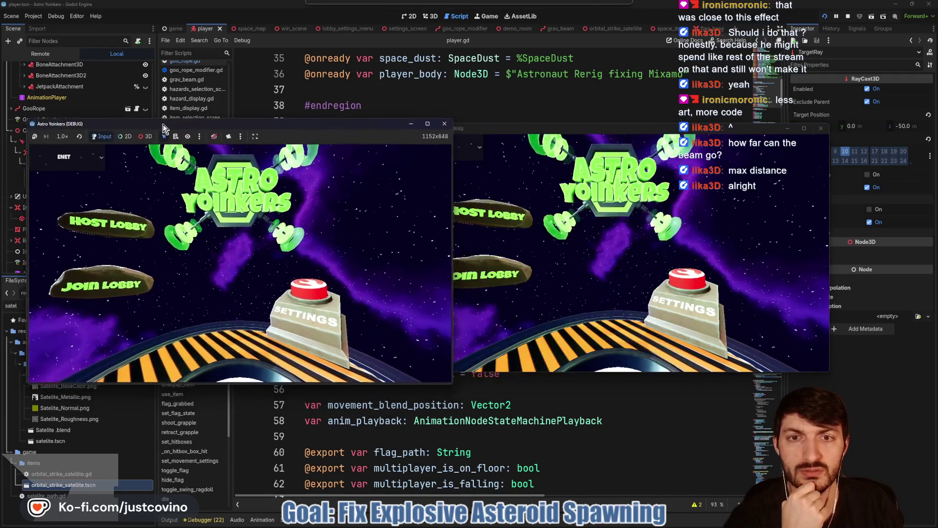
Step: Host a lobby in the left game and review its Customize Hazards settings
{"action": "left_click_drag", "start_coordinate": [518, 131], "coordinate": [566, 131]}
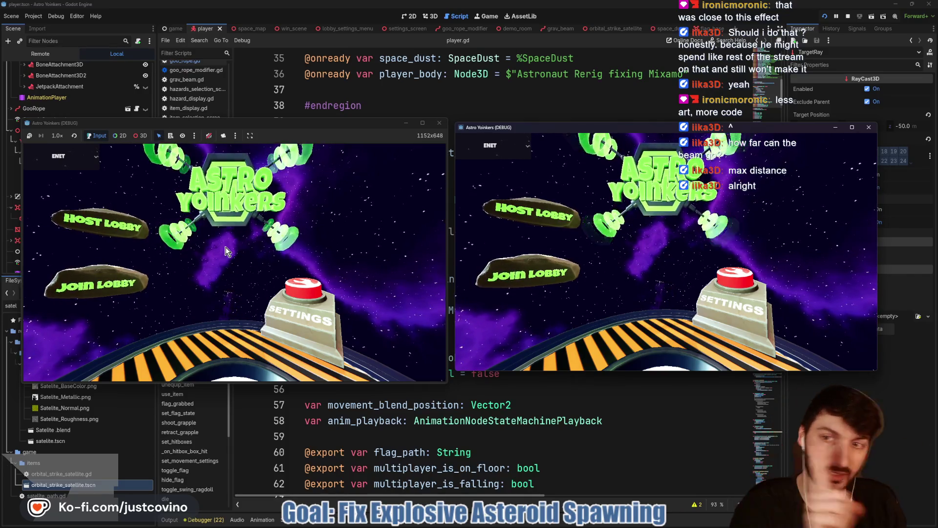
{"action": "left_click", "coordinate": [102, 224]}
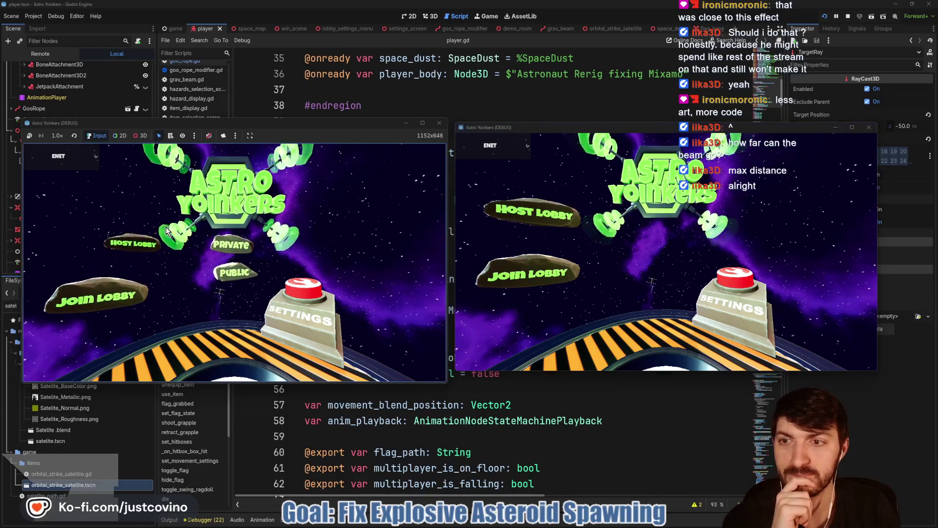
{"action": "left_click", "coordinate": [492, 227]}
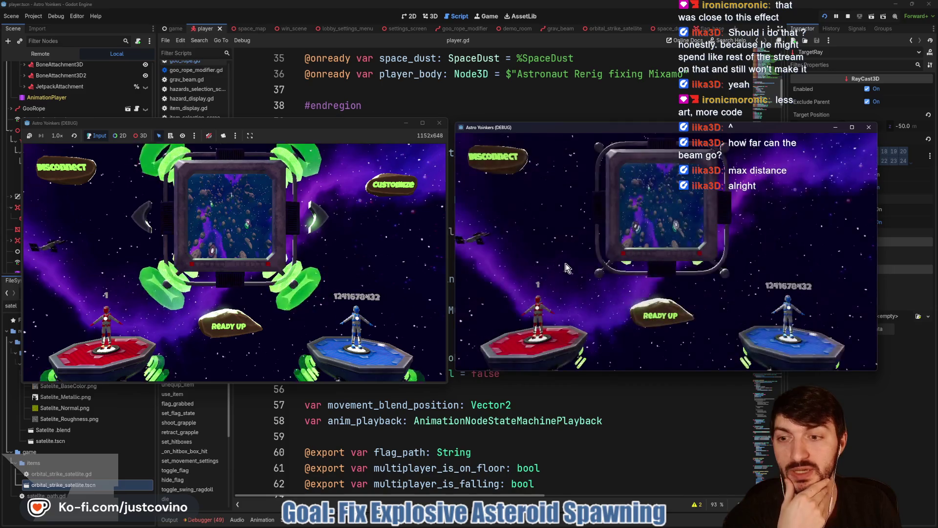
{"action": "left_click", "coordinate": [389, 192]}
{"action": "scroll", "coordinate": [384, 199], "scroll_direction": "down", "scroll_amount": 2}
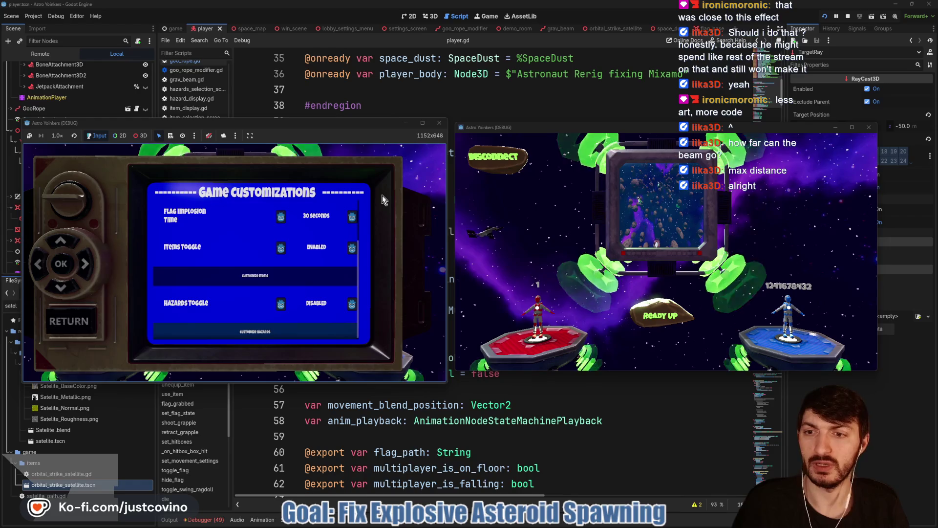
{"action": "key", "text": "Return"}
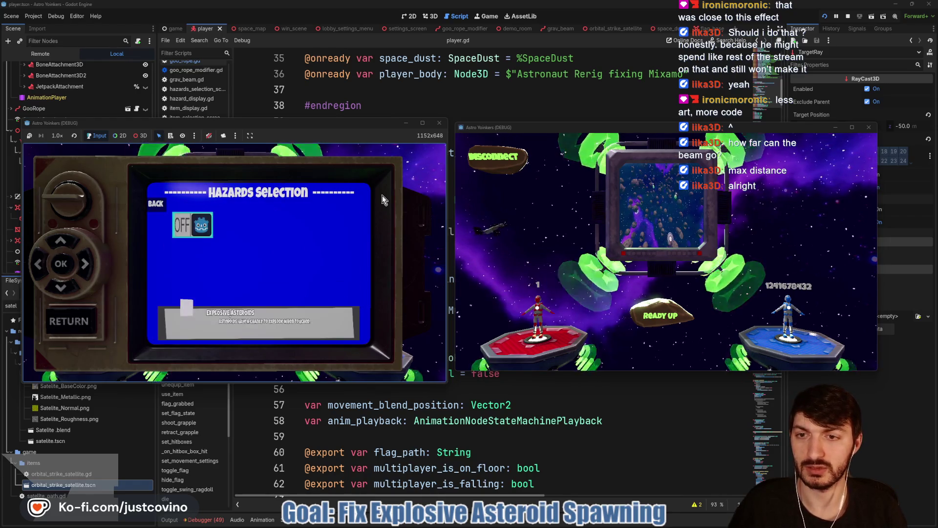
{"action": "left_click", "coordinate": [382, 199]}
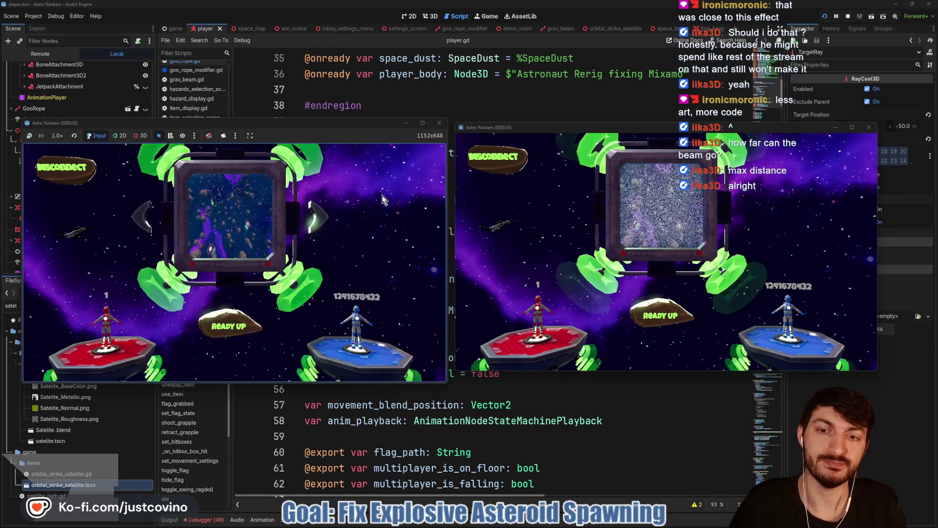
Step: Ready up both players, walk out and fire the beam at asteroids, then stop debugging
{"action": "left_click", "coordinate": [230, 325]}
{"action": "left_click", "coordinate": [232, 322]}
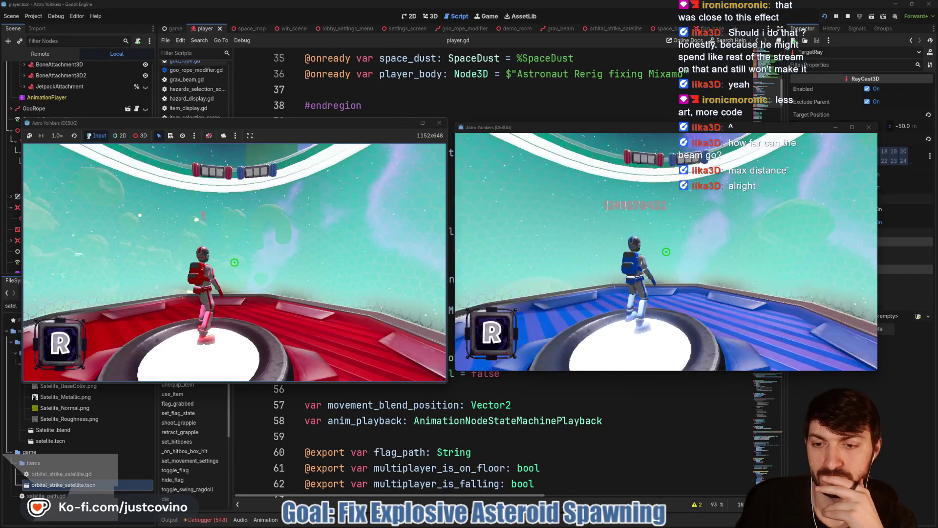
{"action": "key", "text": "super"}
{"action": "key", "text": "super"}
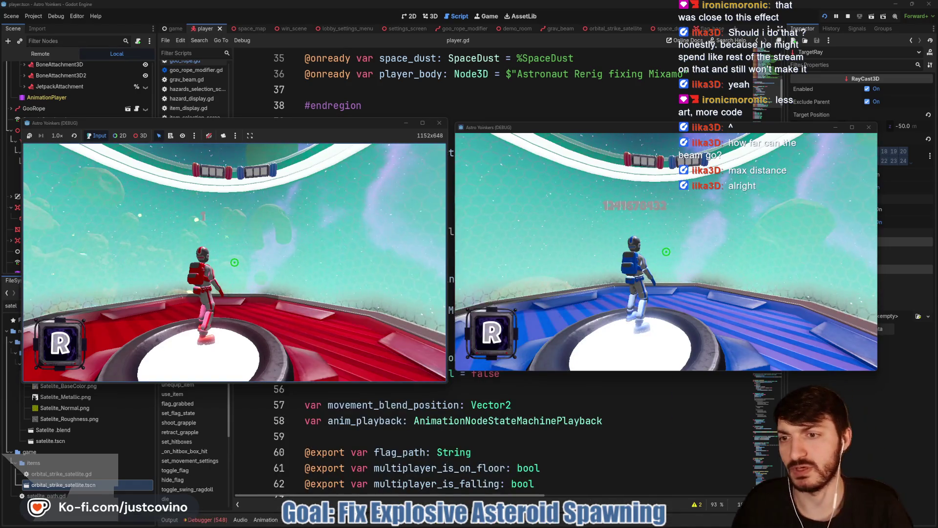
{"action": "key", "text": "w"}
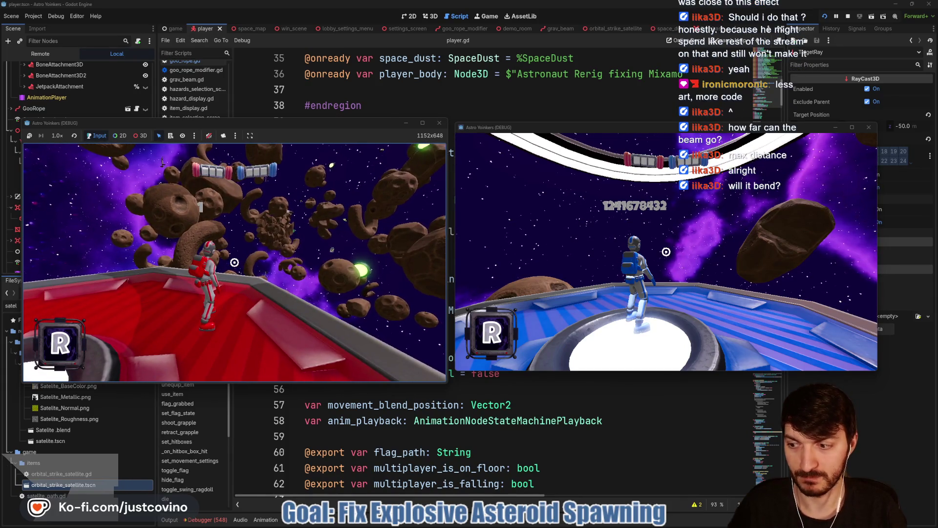
{"action": "left_click", "coordinate": [235, 262]}
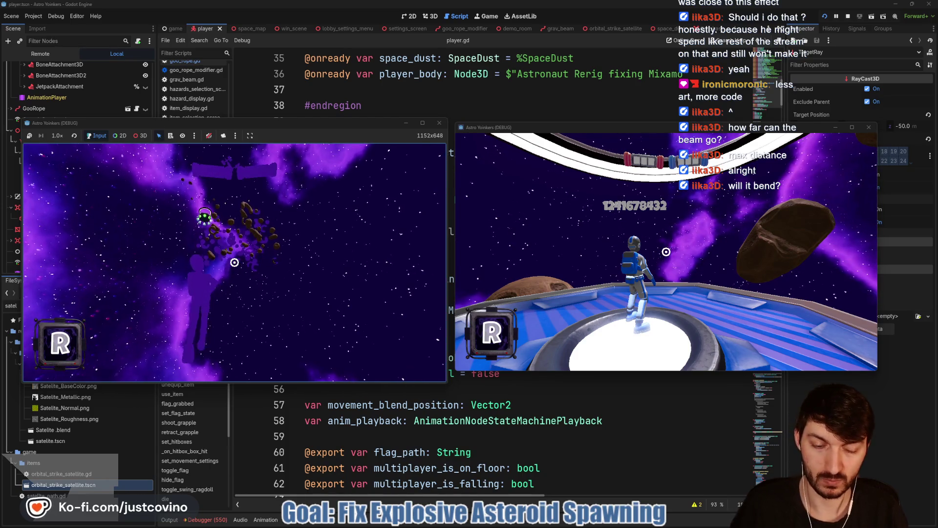
{"action": "key", "text": "F8"}
{"action": "left_click", "coordinate": [434, 295]}
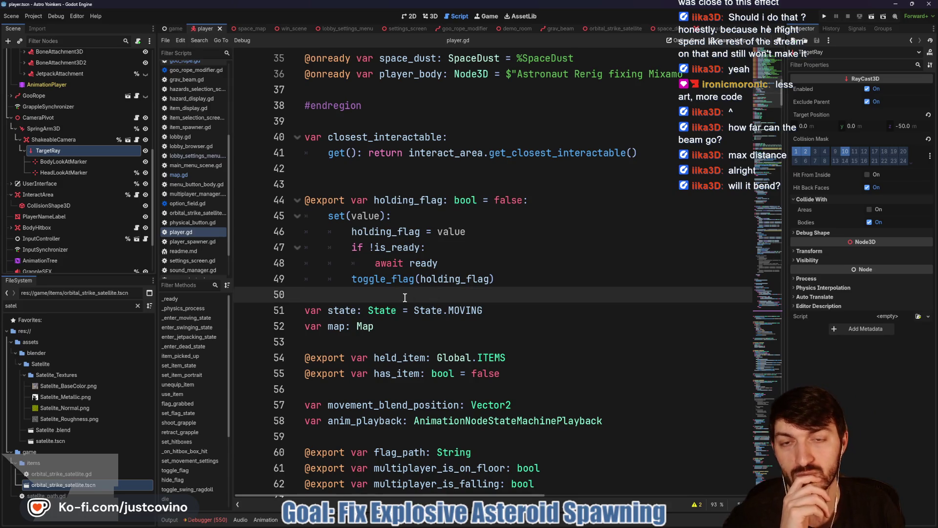
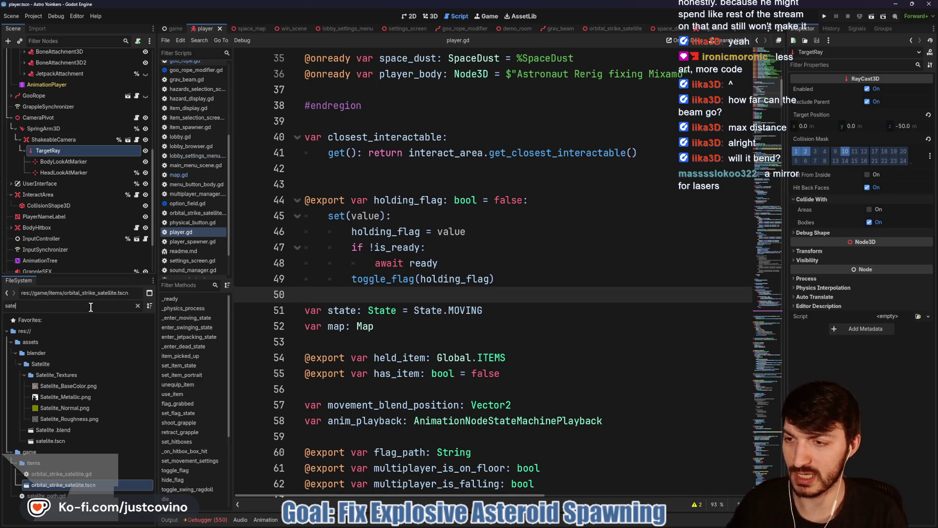
Step: Filter the FileSystem dock by 'fractu' after first trying 'explosive'
{"action": "key", "text": "BackSpace"}
{"action": "key", "text": "BackSpace"}
{"action": "key", "text": "BackSpace"}
{"action": "type", "text": "expl"}
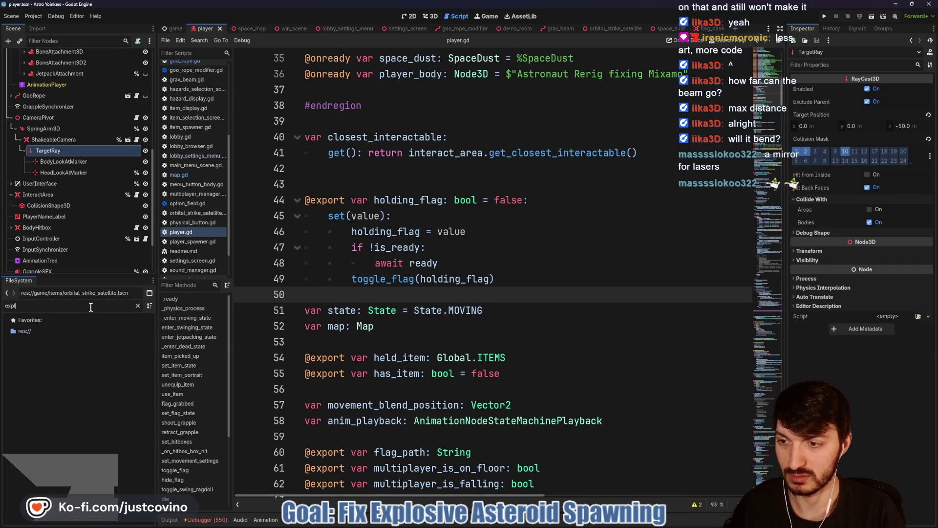
{"action": "type", "text": "osive"}
{"action": "key", "text": "BackSpace"}
{"action": "key", "text": "BackSpace"}
{"action": "key", "text": "BackSpace"}
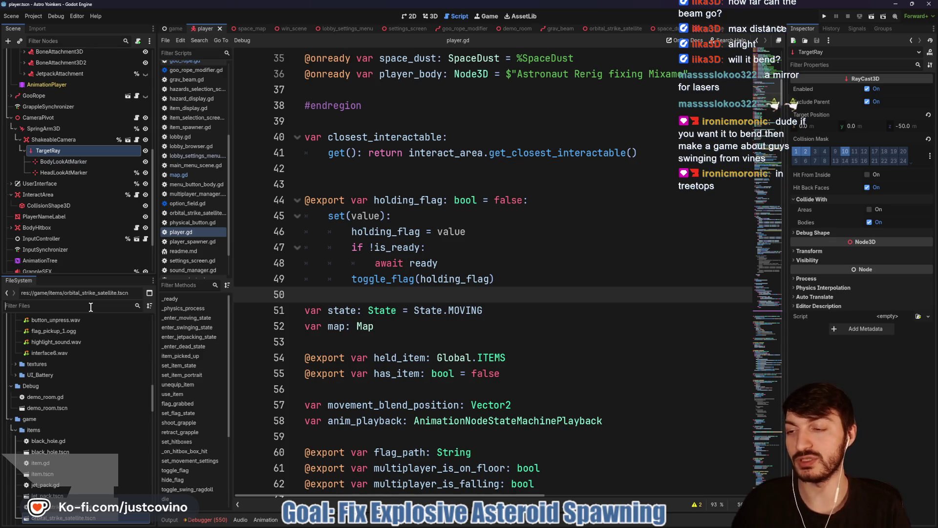
{"action": "type", "text": "fra"}
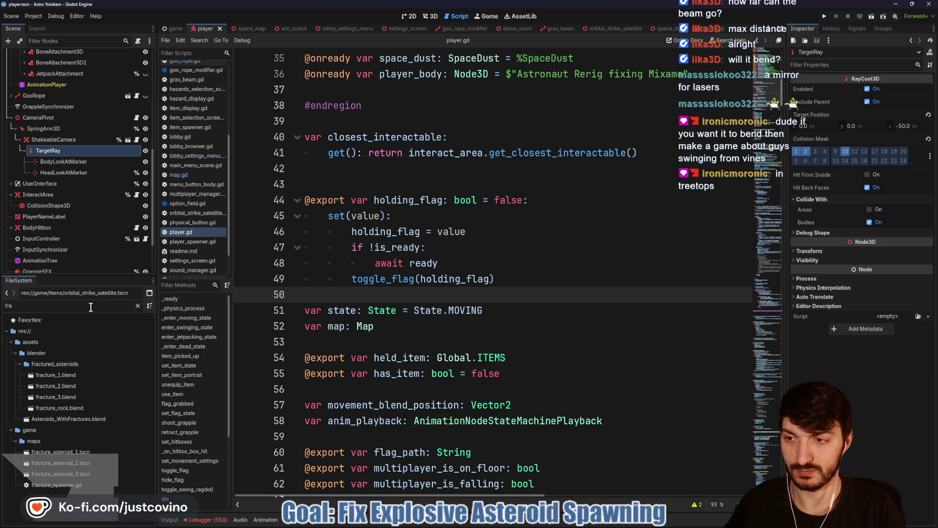
{"action": "type", "text": "cture"}
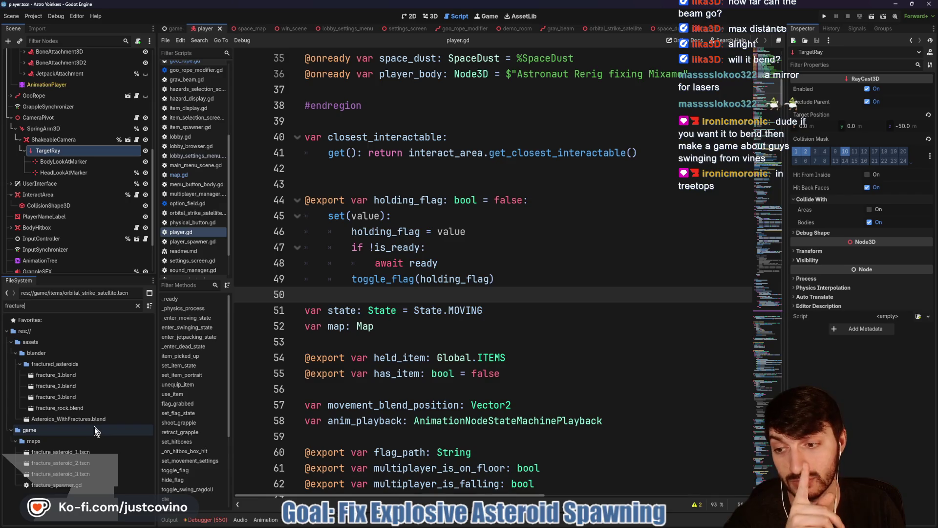
Step: Open the fracture_asteroid_1 scene's script and highlight the uses of set_starting_positions
{"action": "double_click", "coordinate": [81, 485]}
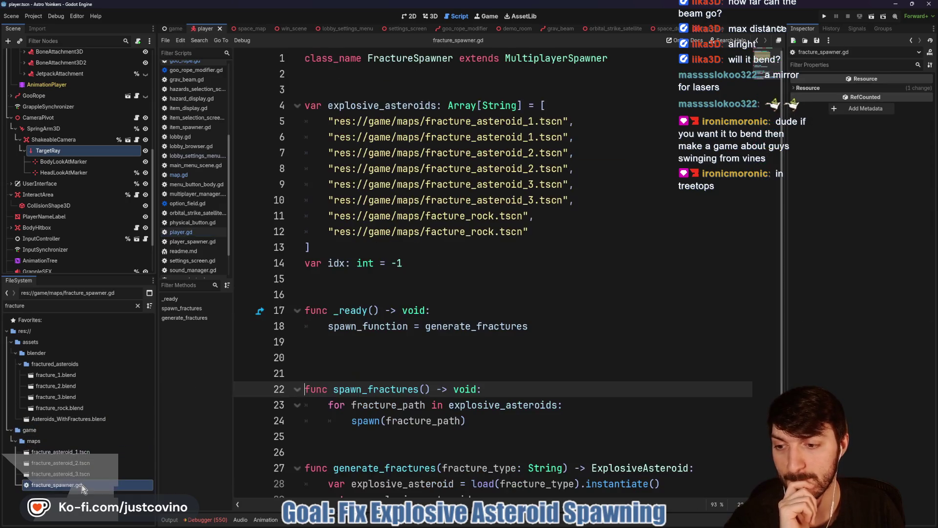
{"action": "left_click", "coordinate": [65, 454]}
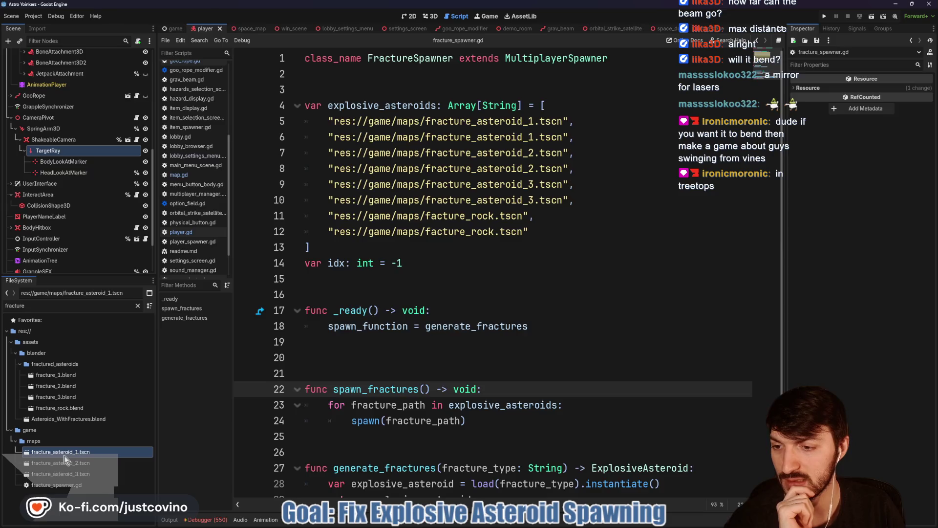
{"action": "double_click", "coordinate": [65, 456]}
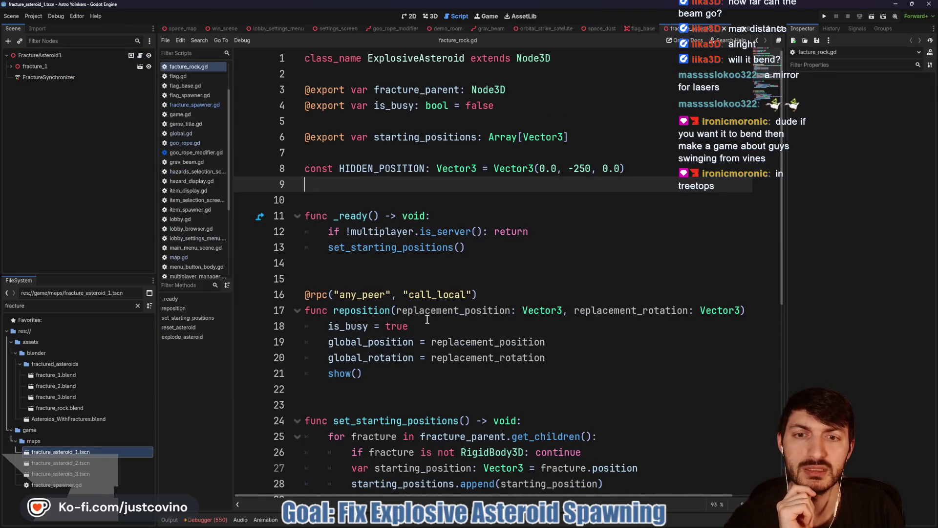
{"action": "double_click", "coordinate": [430, 252]}
{"action": "scroll", "coordinate": [531, 288], "scroll_direction": "down", "scroll_amount": 3}
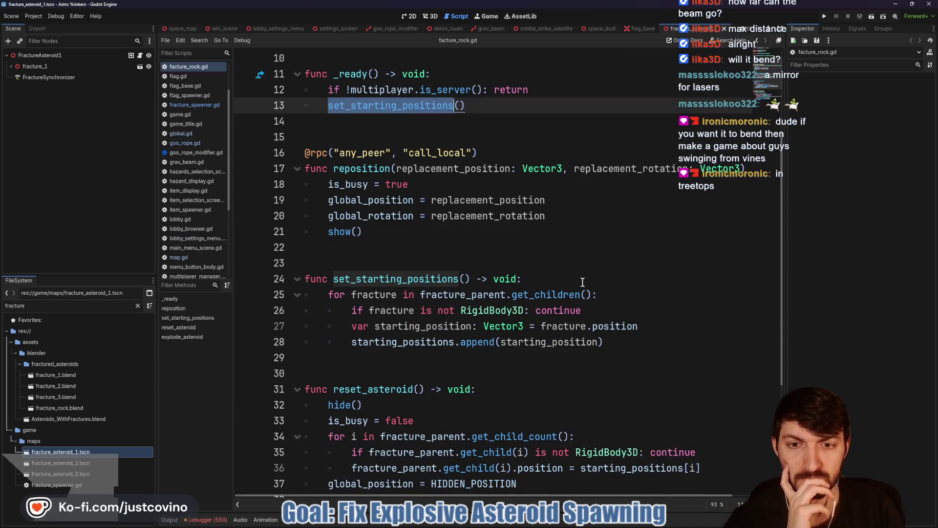
{"action": "left_click", "coordinate": [440, 358]}
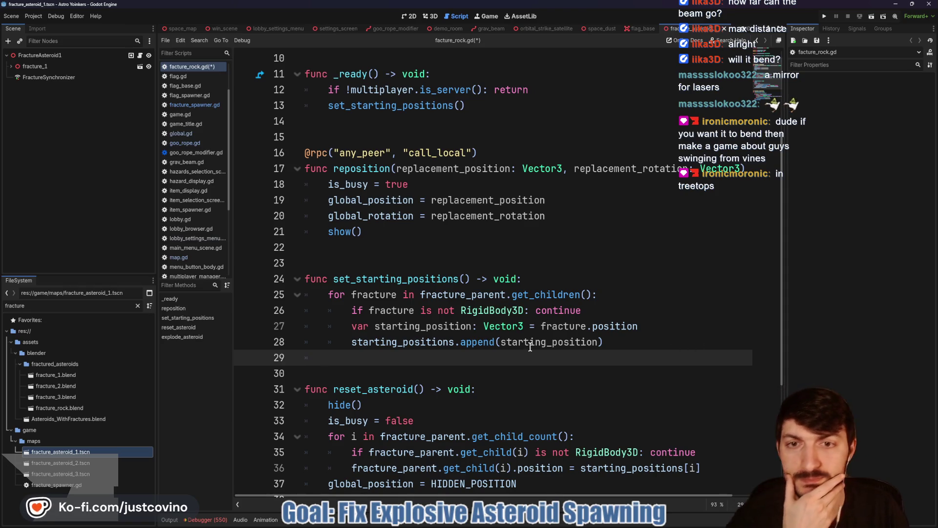
{"action": "scroll", "coordinate": [536, 335], "scroll_direction": "down", "scroll_amount": 2}
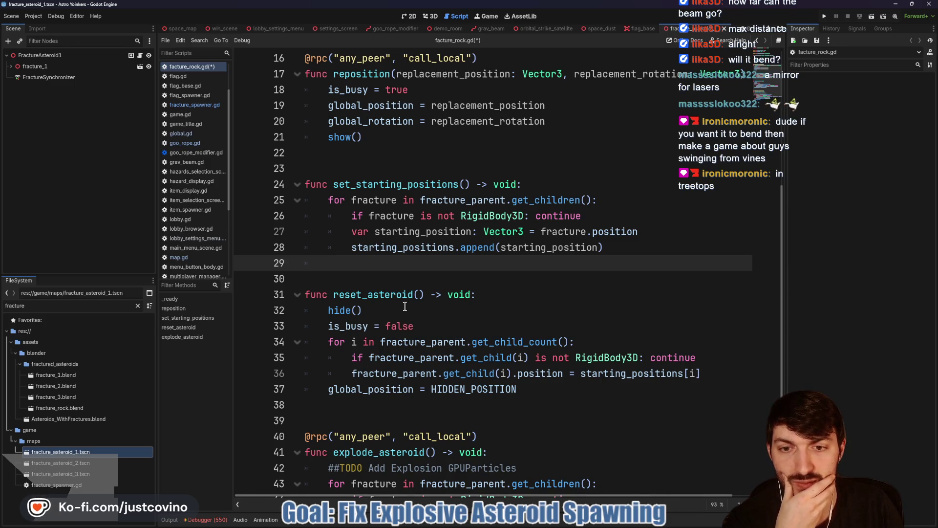
{"action": "scroll", "coordinate": [543, 290], "scroll_direction": "up", "scroll_amount": 3}
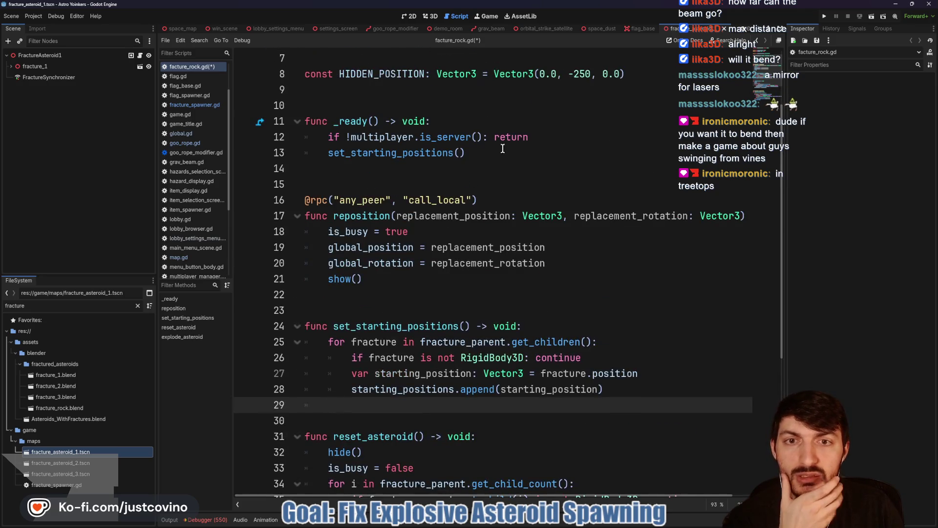
Step: Add reset_asteroid() below set_starting_positions() in _ready, save, and run the project
{"action": "left_click", "coordinate": [502, 152]}
{"action": "key", "text": "Return"}
{"action": "type", "text": "reset"}
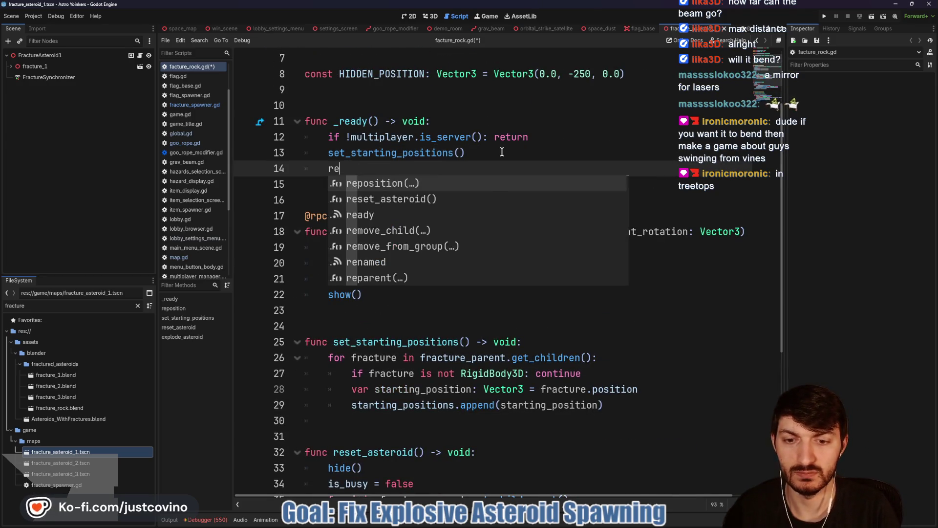
{"action": "key", "text": "Return"}
{"action": "key", "text": "ctrl+s"}
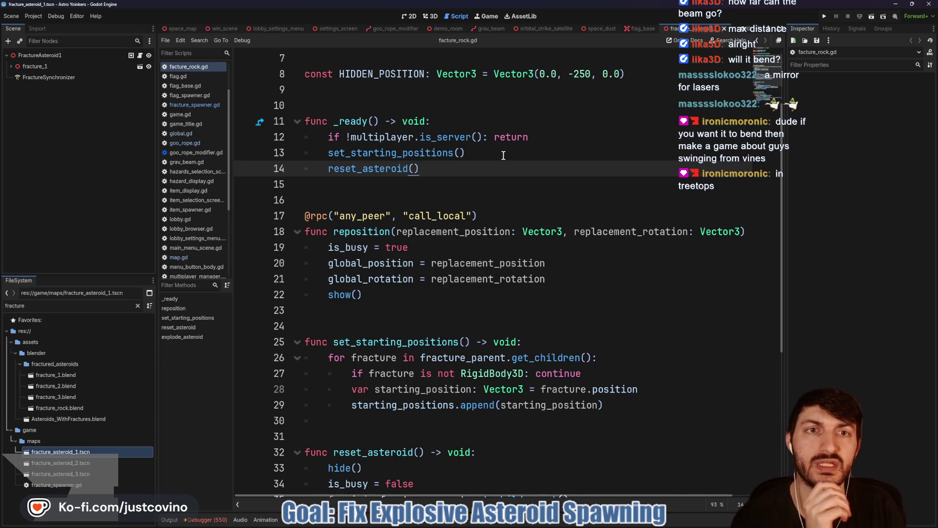
{"action": "left_click", "coordinate": [820, 17]}
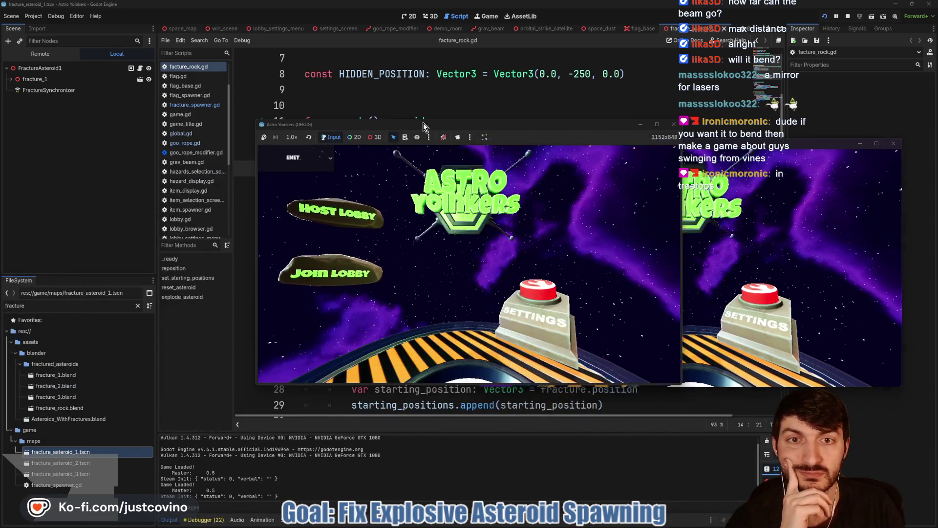
Step: Tile the two game windows, host and join a lobby, and enable all hazards
{"action": "left_click_drag", "start_coordinate": [422, 124], "coordinate": [207, 128]}
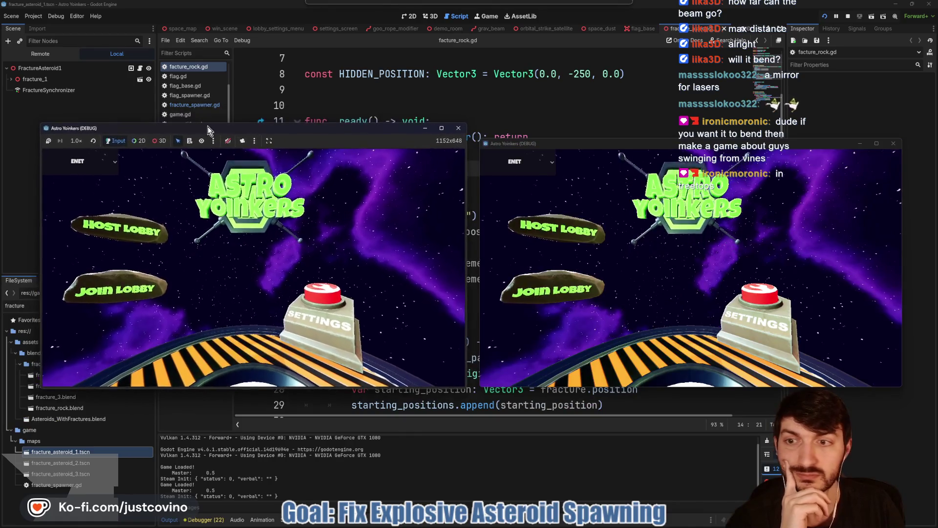
{"action": "left_click", "coordinate": [267, 224]}
{"action": "left_click", "coordinate": [552, 297]}
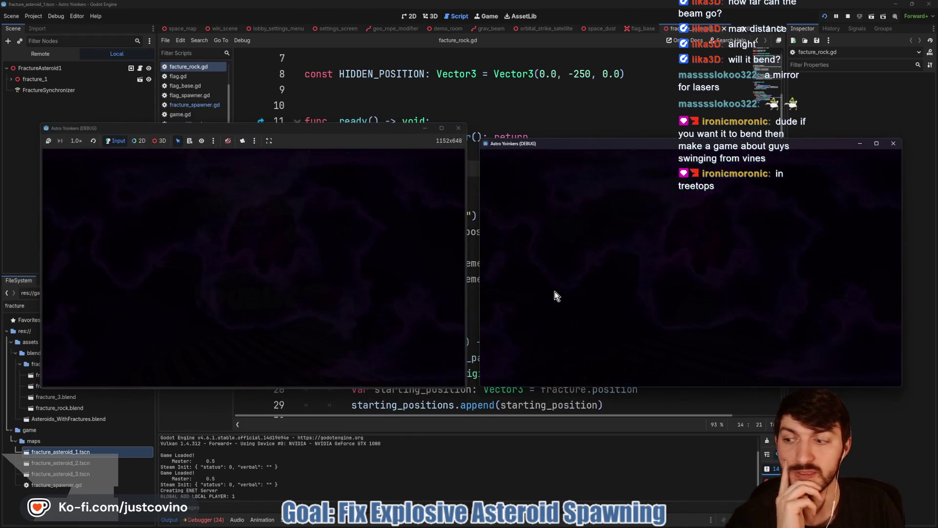
{"action": "left_click", "coordinate": [692, 272]}
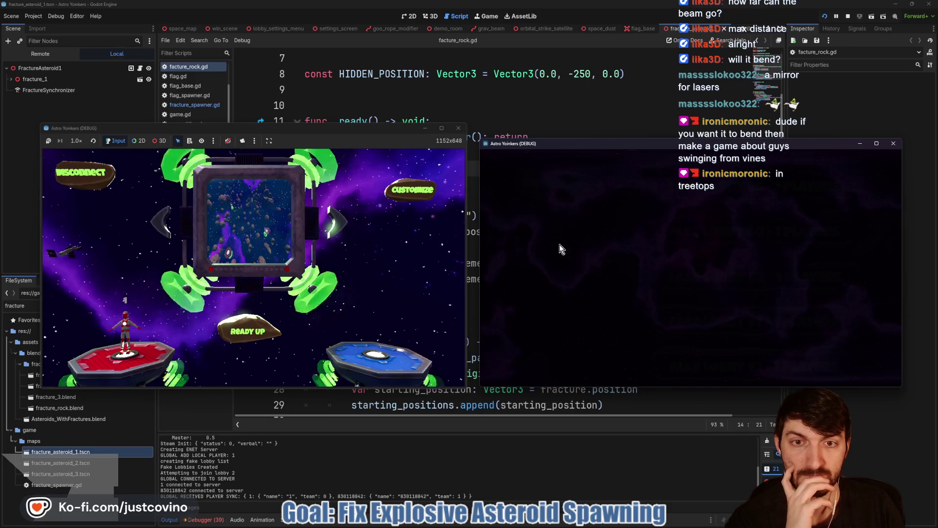
{"action": "left_click", "coordinate": [413, 191]}
{"action": "key", "text": "Down"}
{"action": "key", "text": "Down"}
{"action": "key", "text": "Down"}
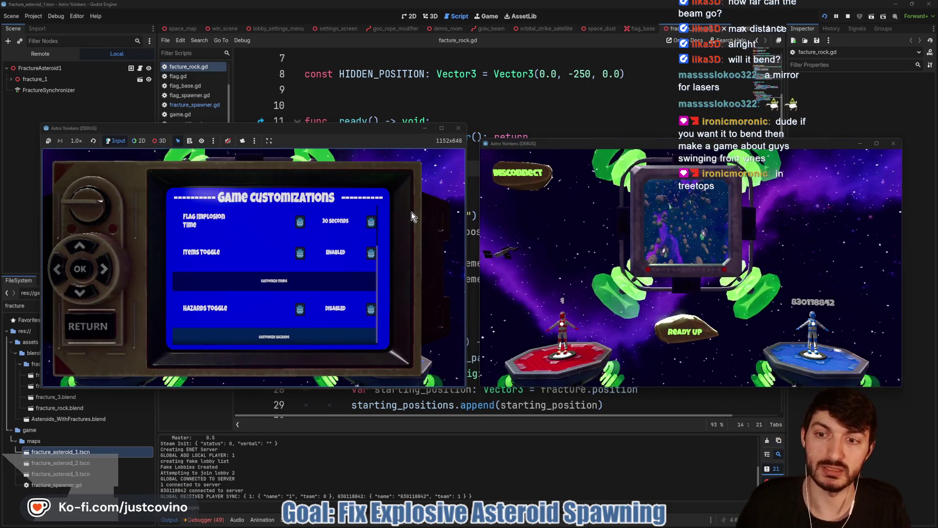
{"action": "key", "text": "Return"}
{"action": "key", "text": "Return"}
{"action": "key", "text": "Escape"}
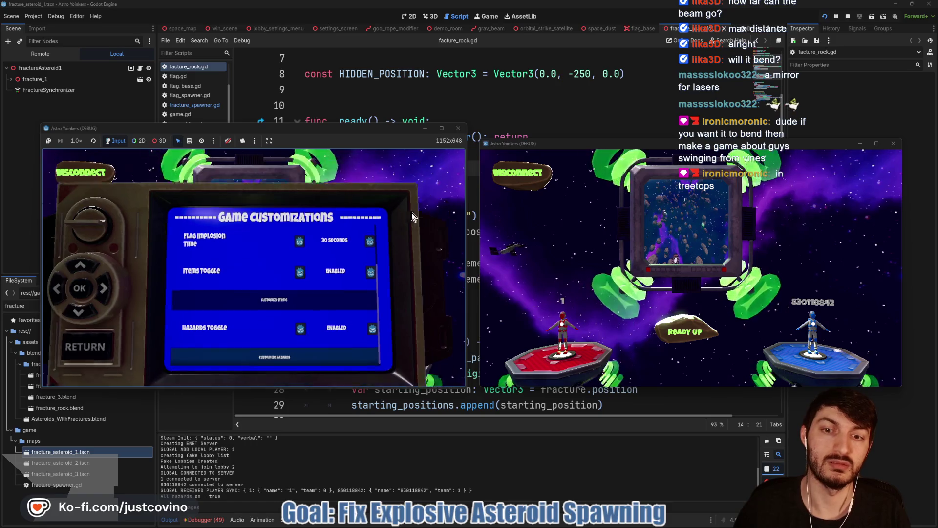
{"action": "key", "text": "Escape"}
Step: Ready up, start the match, steer the red player, then stop the game with F8
{"action": "left_click", "coordinate": [240, 333]}
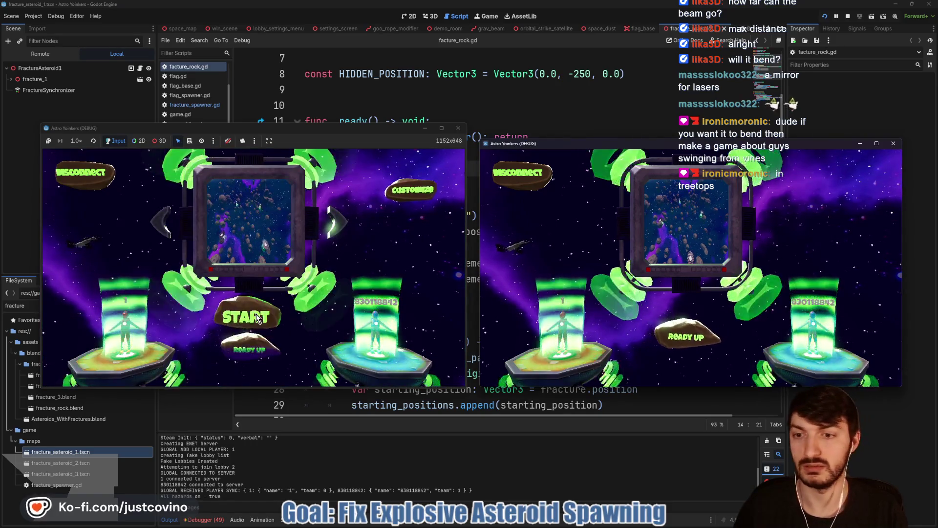
{"action": "left_click", "coordinate": [243, 328]}
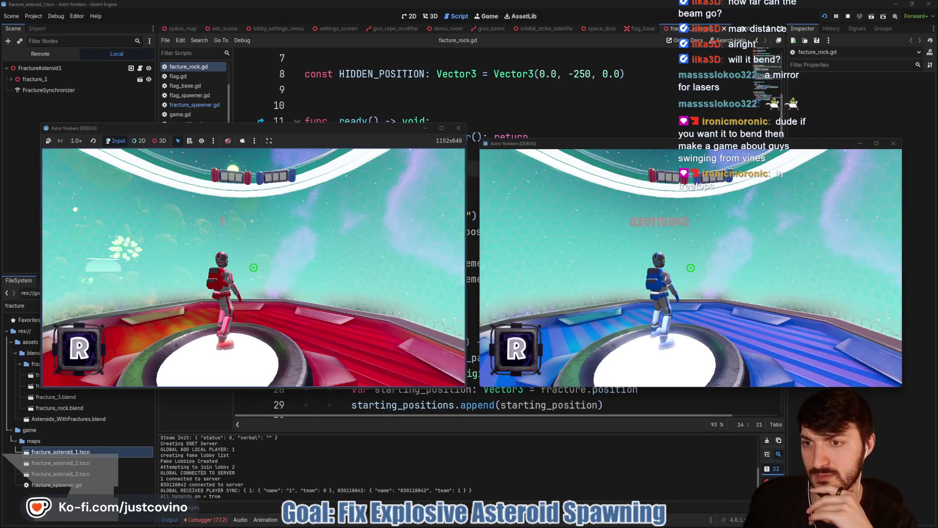
{"action": "key", "text": "super"}
{"action": "key", "text": "Escape"}
{"action": "key", "text": "w"}
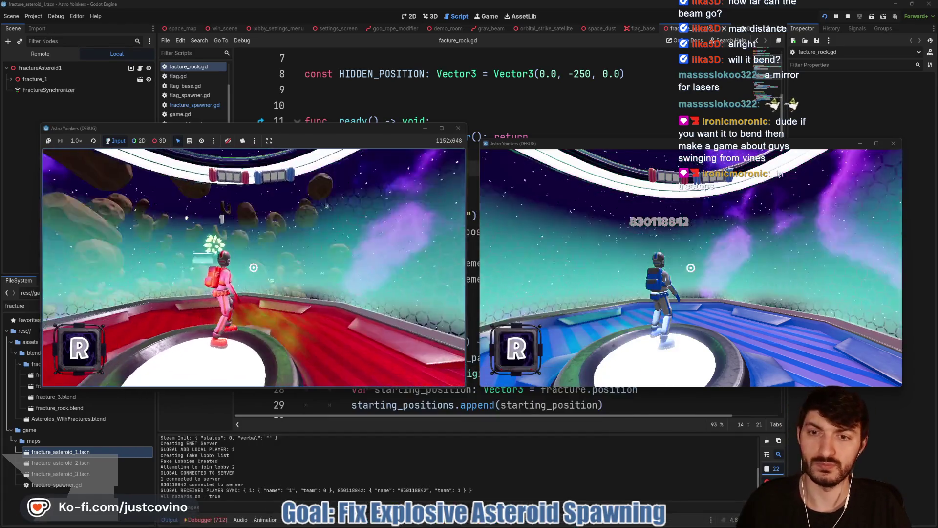
{"action": "key", "text": "w"}
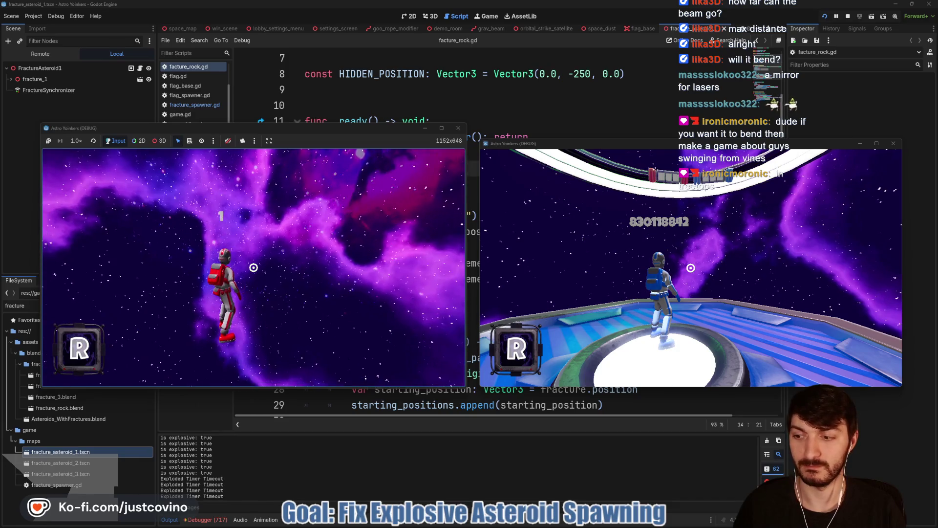
{"action": "key", "text": "F8"}
{"action": "left_click", "coordinate": [395, 294]}
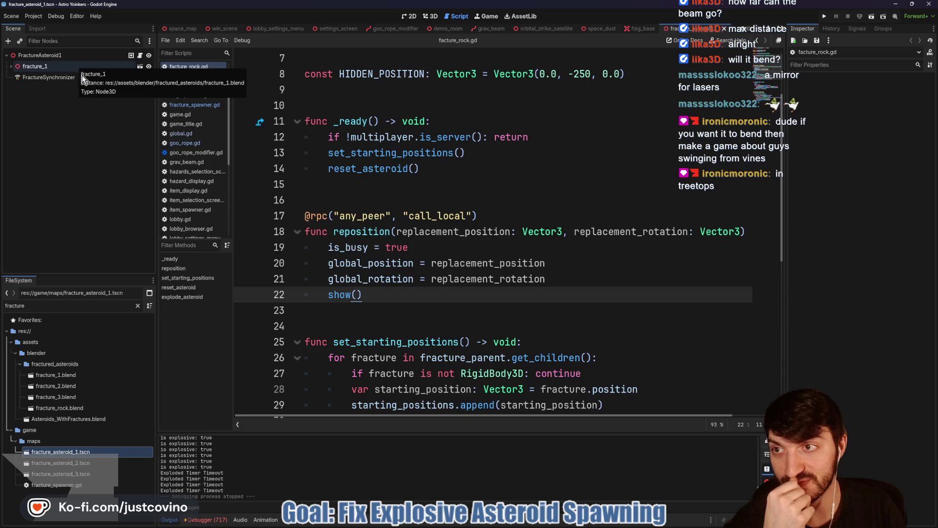
Step: Select Asteroid_1_cell-rigid in fracture_1 and review its collision properties in the Inspector
{"action": "scroll", "coordinate": [391, 215], "scroll_direction": "up", "scroll_amount": 3}
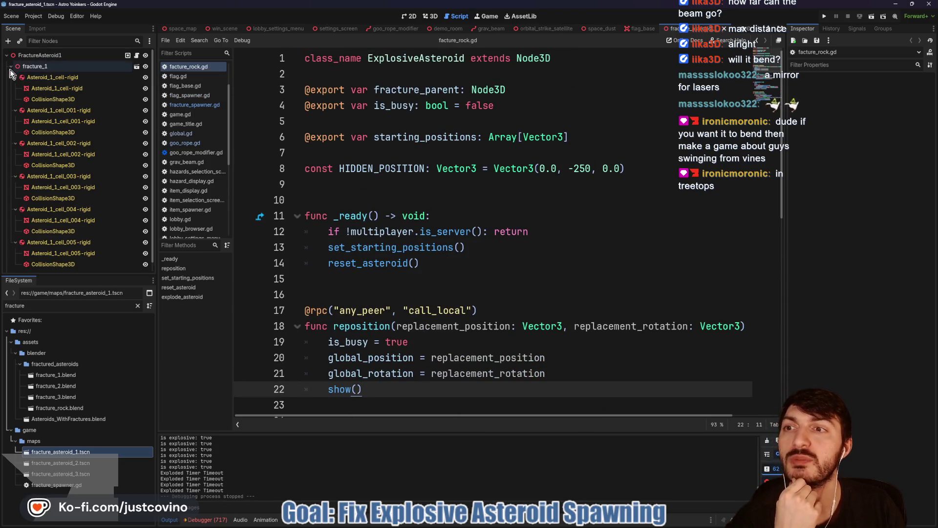
{"action": "left_click", "coordinate": [58, 79]}
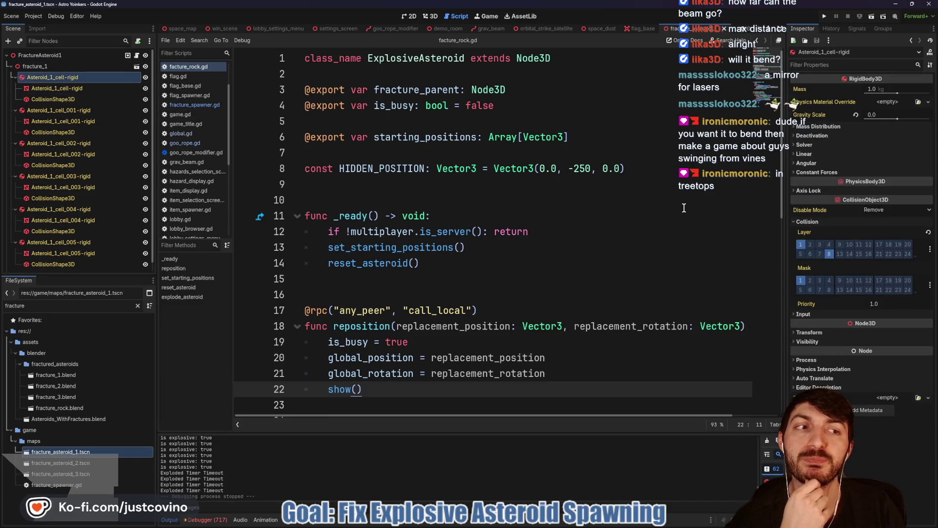
{"action": "mouse_move", "coordinate": [810, 210]}
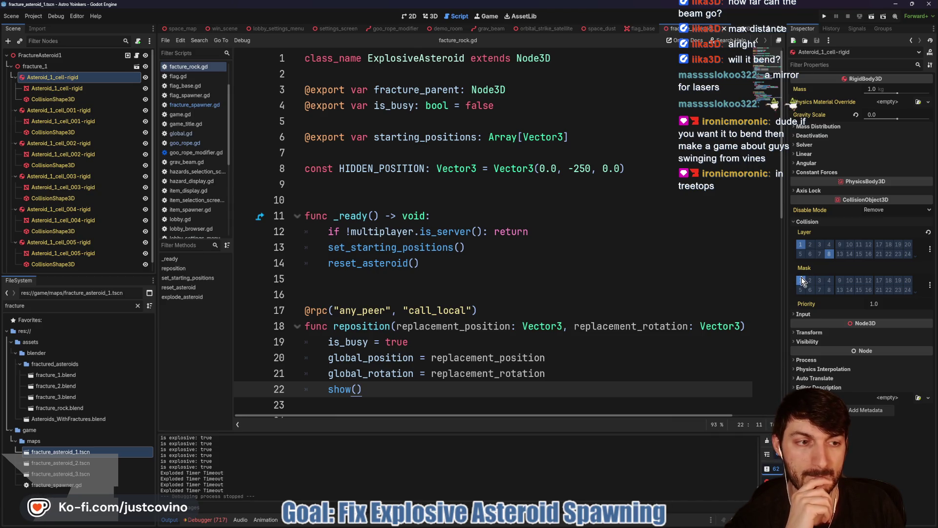
{"action": "scroll", "coordinate": [480, 253], "scroll_direction": "down", "scroll_amount": 1}
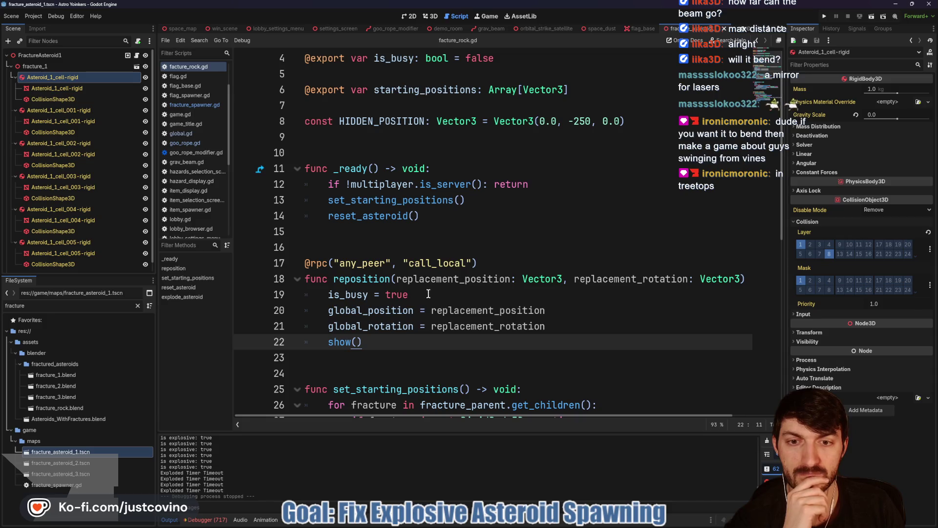
{"action": "left_click", "coordinate": [584, 328]}
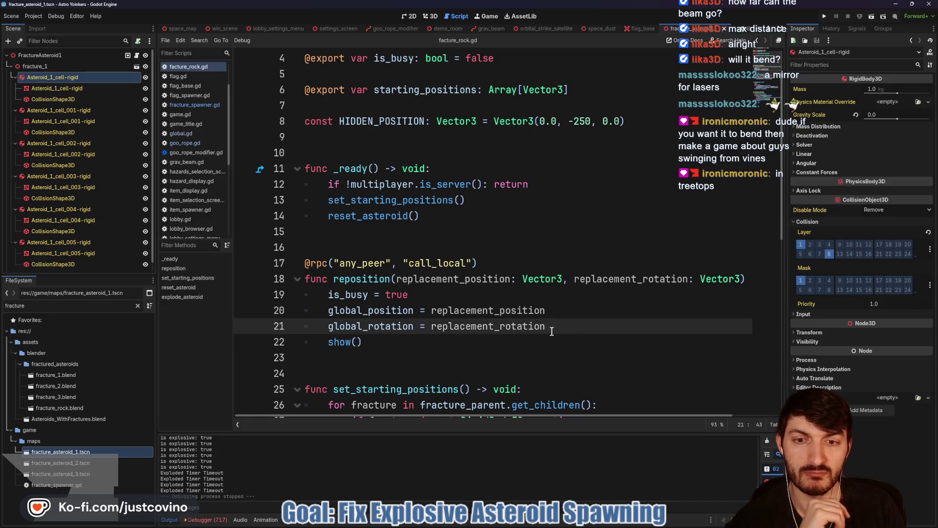
{"action": "left_click", "coordinate": [578, 341]}
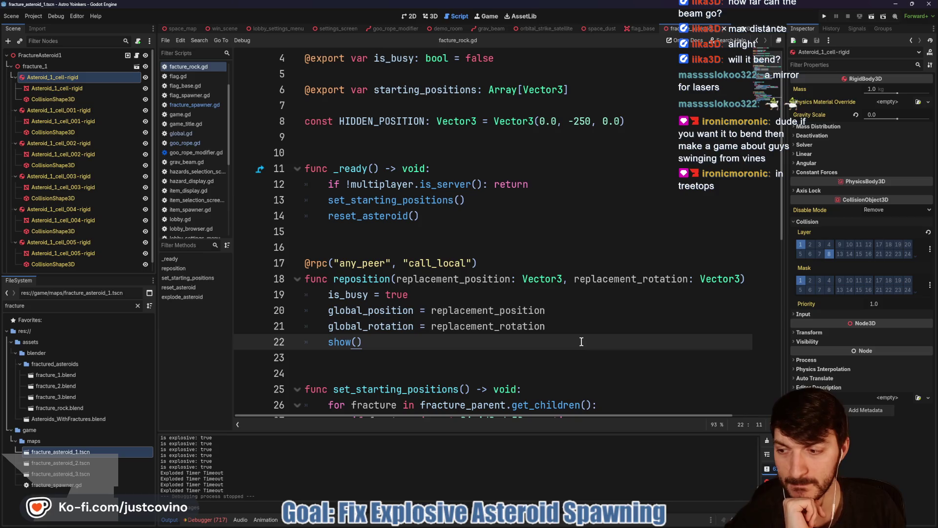
{"action": "key", "text": "Return"}
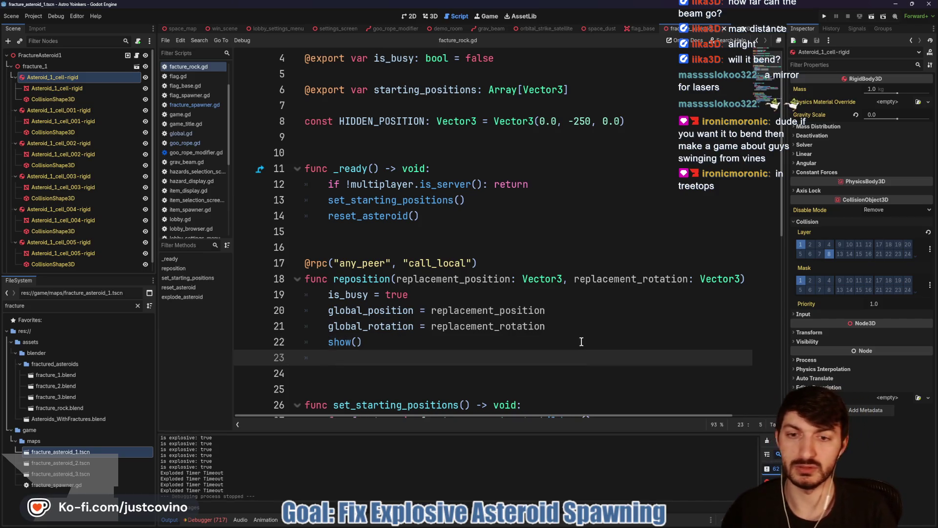
{"action": "type", "text": "collision_mask"}
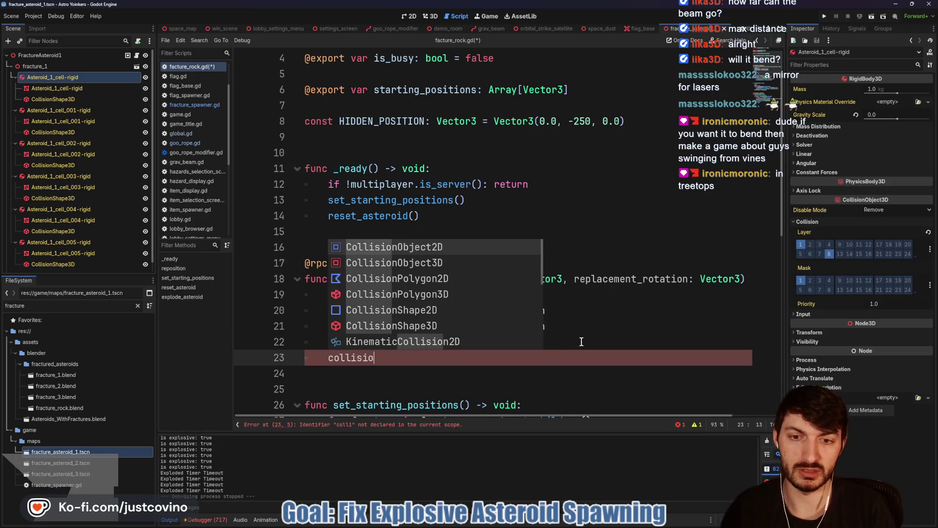
{"action": "key", "text": "BackSpace"}
{"action": "key", "text": "BackSpace"}
{"action": "key", "text": "BackSpace"}
{"action": "key", "text": "BackSpace"}
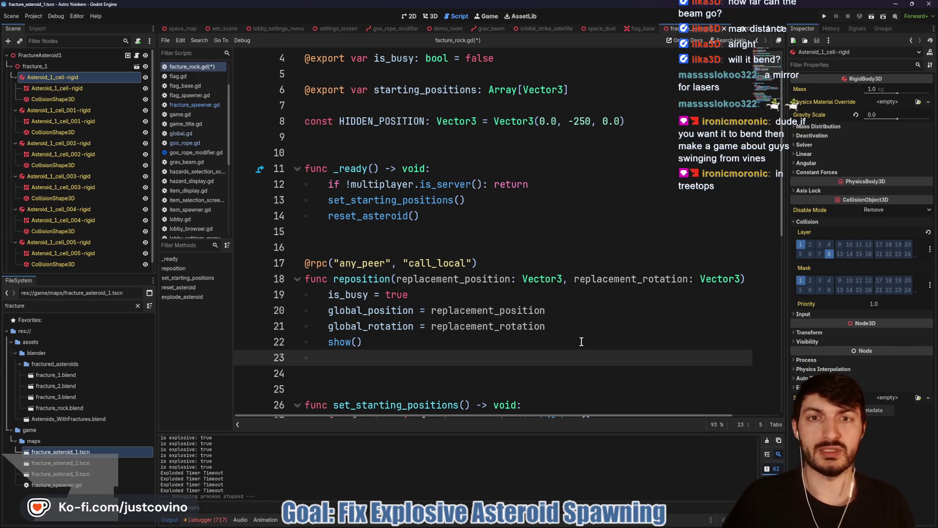
{"action": "scroll", "coordinate": [429, 267], "scroll_direction": "down", "scroll_amount": 2}
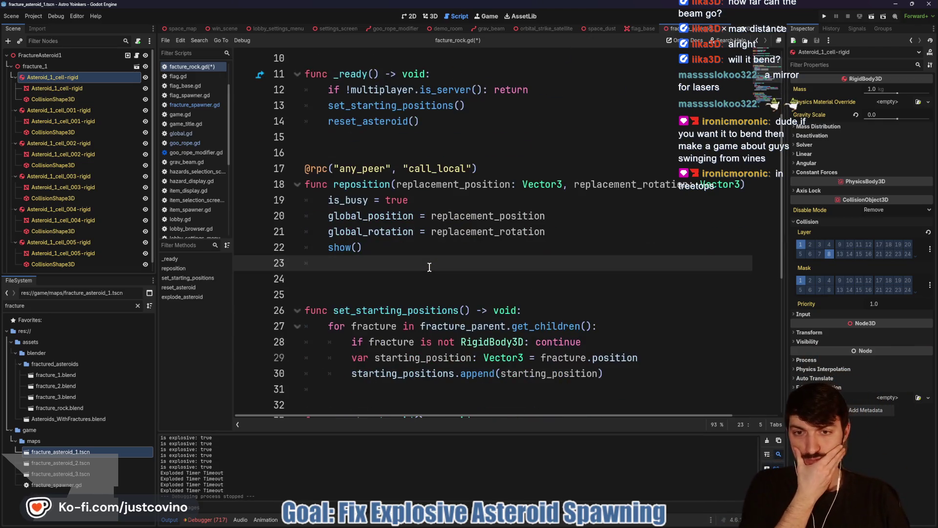
{"action": "scroll", "coordinate": [428, 267], "scroll_direction": "down", "scroll_amount": 2}
{"action": "scroll", "coordinate": [428, 269], "scroll_direction": "down", "scroll_amount": 2}
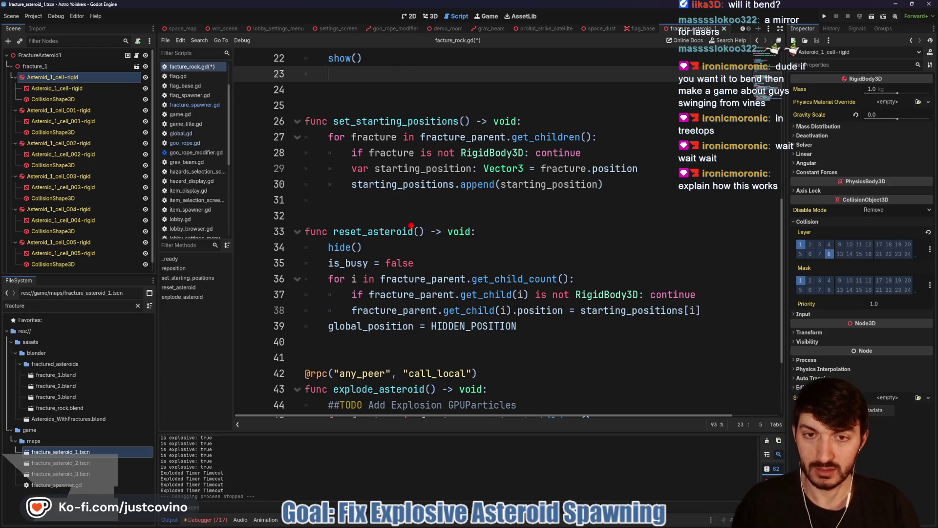
{"action": "mouse_move", "coordinate": [391, 125]}
{"action": "left_mouse_down"}
{"action": "mouse_move", "coordinate": [508, 254]}
{"action": "mouse_move", "coordinate": [537, 147]}
{"action": "left_mouse_up"}
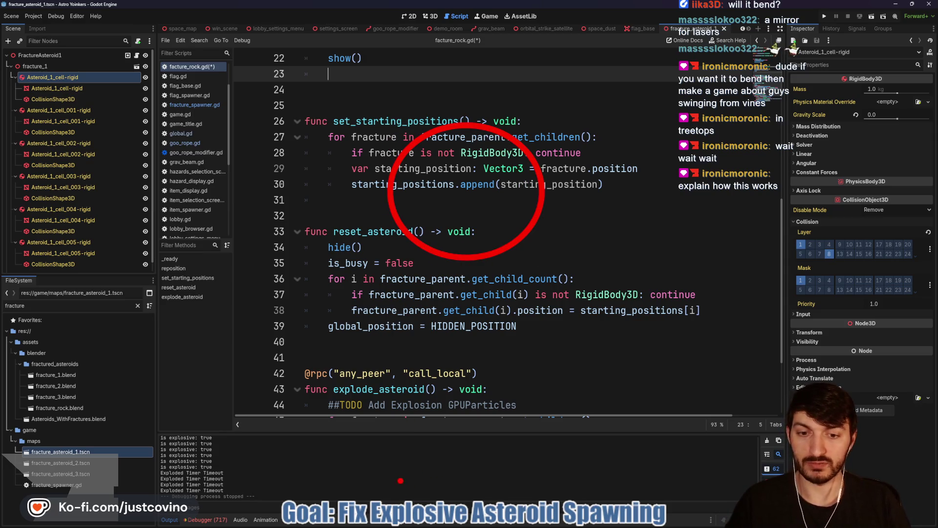
{"action": "mouse_move", "coordinate": [401, 480]}
{"action": "left_mouse_down"}
{"action": "mouse_move", "coordinate": [476, 496]}
{"action": "mouse_move", "coordinate": [442, 481]}
{"action": "left_mouse_up"}
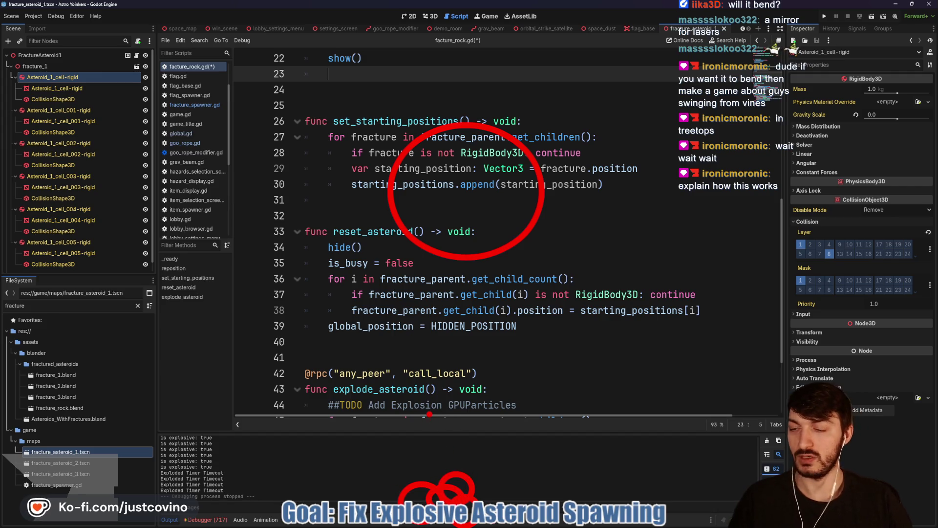
{"action": "mouse_move", "coordinate": [452, 157]}
{"action": "left_mouse_down"}
{"action": "mouse_move", "coordinate": [442, 186]}
{"action": "mouse_move", "coordinate": [469, 157]}
{"action": "left_mouse_up"}
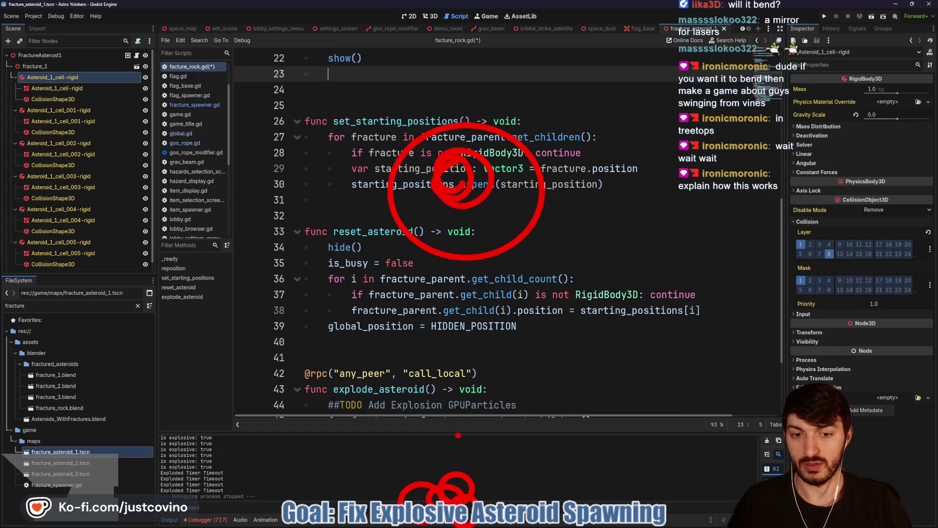
{"action": "left_click_drag", "start_coordinate": [457, 474], "coordinate": [456, 212]}
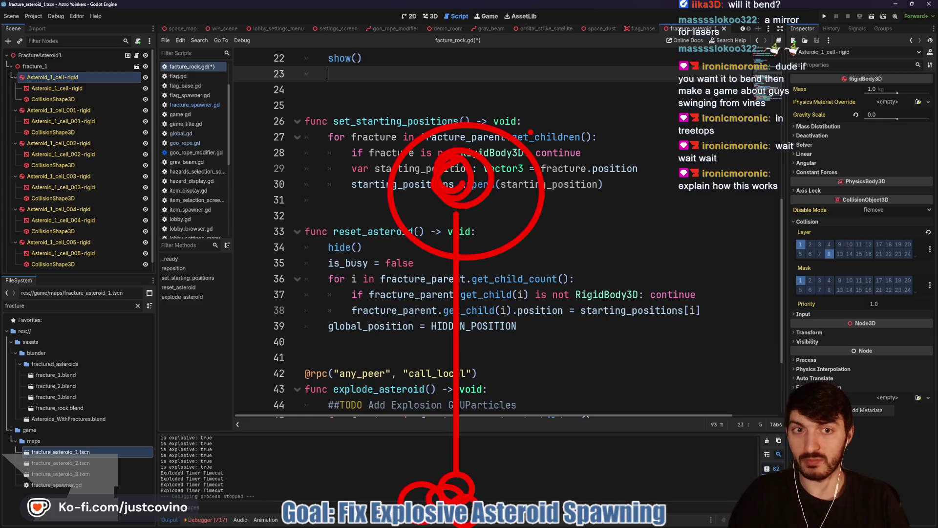
{"action": "left_click_drag", "start_coordinate": [535, 191], "coordinate": [638, 192]}
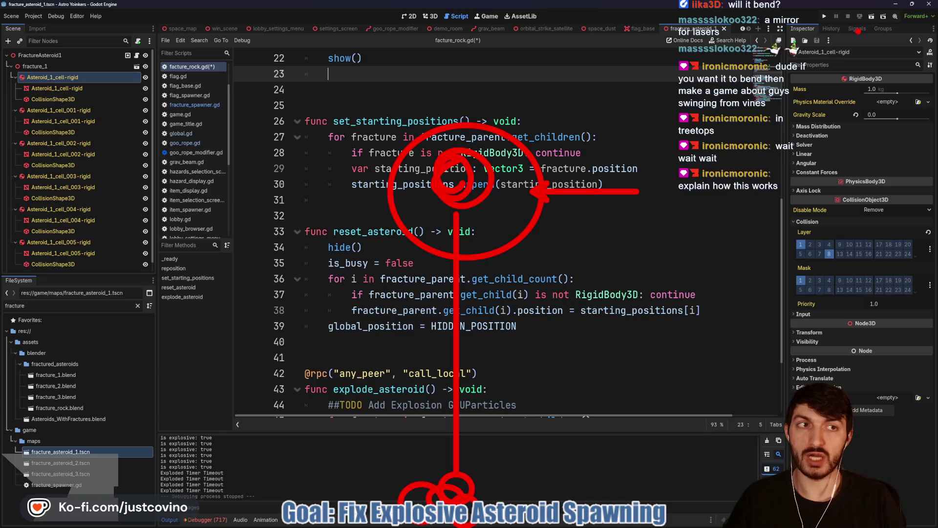
{"action": "left_click_drag", "start_coordinate": [136, 70], "coordinate": [276, 136]}
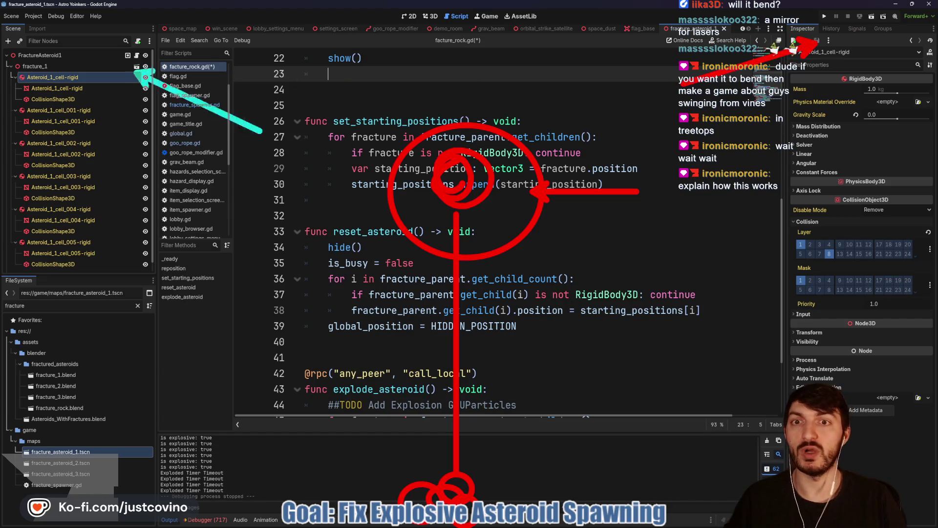
{"action": "left_click_drag", "start_coordinate": [504, 83], "coordinate": [505, 10]}
{"action": "left_click_drag", "start_coordinate": [660, 325], "coordinate": [794, 391]}
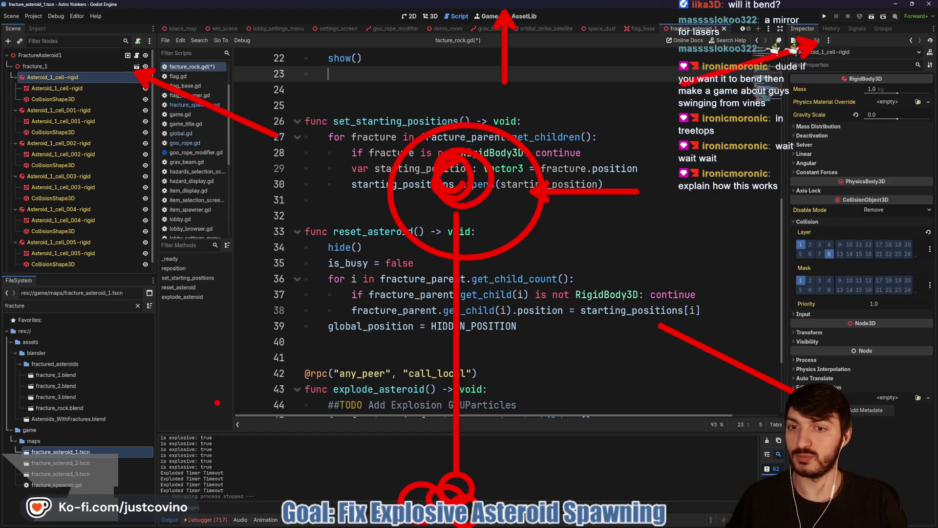
{"action": "left_click_drag", "start_coordinate": [327, 276], "coordinate": [198, 399]}
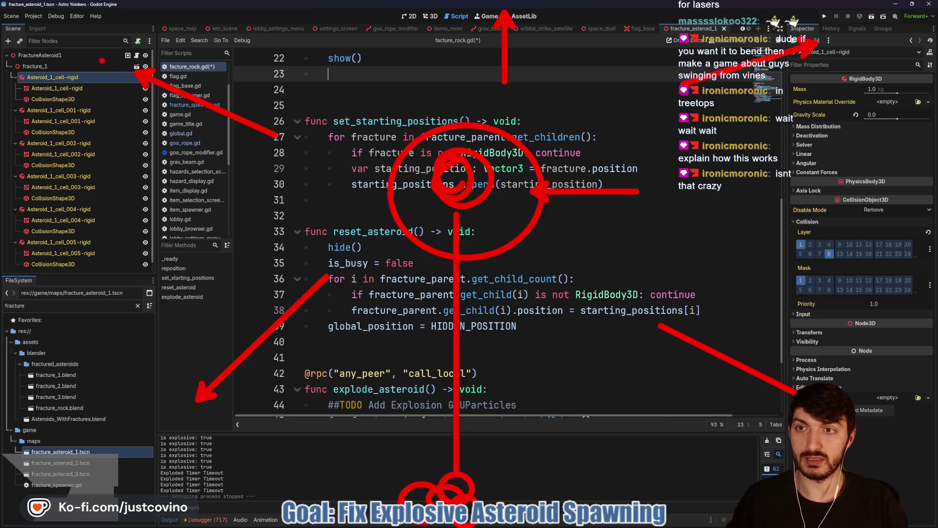
{"action": "mouse_move", "coordinate": [102, 60]}
{"action": "left_mouse_down"}
{"action": "mouse_move", "coordinate": [73, 54]}
{"action": "mouse_move", "coordinate": [97, 51]}
{"action": "left_mouse_up"}
{"action": "left_click_drag", "start_coordinate": [102, 142], "coordinate": [352, 188]}
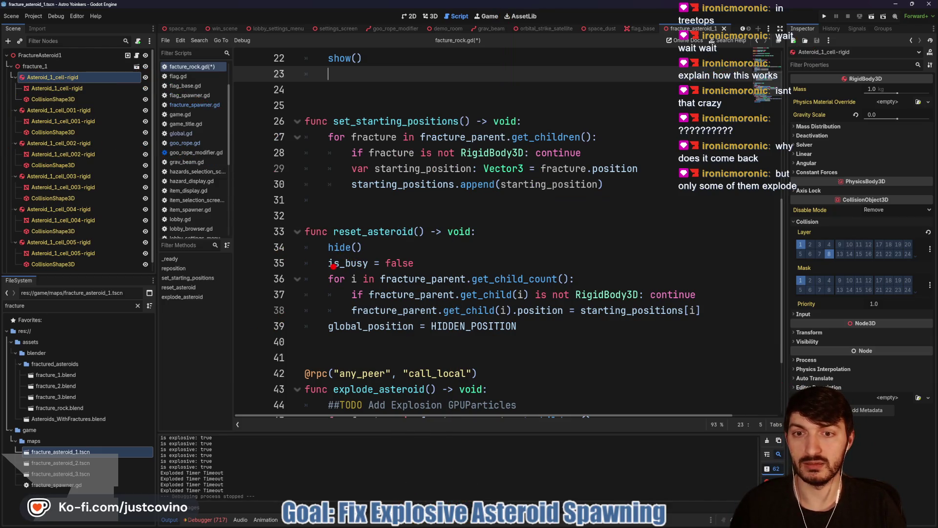
{"action": "left_click_drag", "start_coordinate": [94, 267], "coordinate": [286, 266]}
{"action": "left_click_drag", "start_coordinate": [771, 255], "coordinate": [927, 259]}
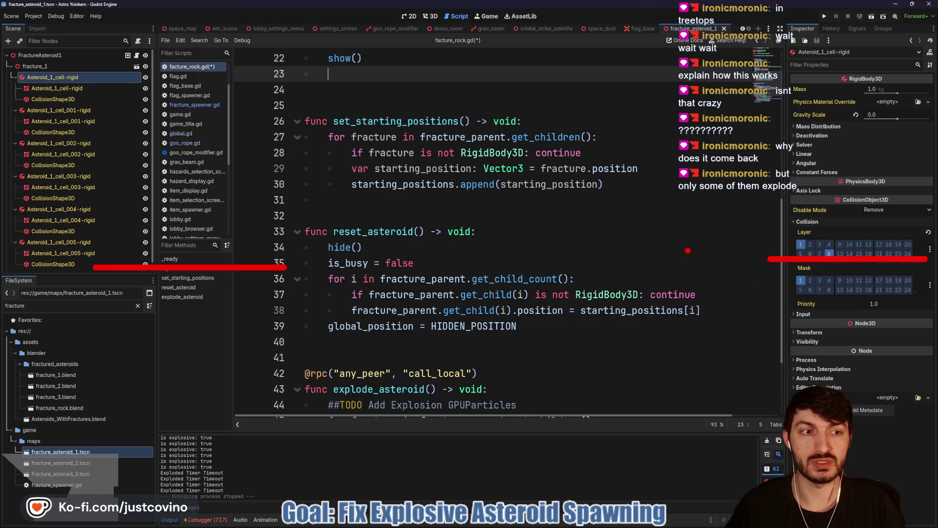
{"action": "left_click_drag", "start_coordinate": [418, 108], "coordinate": [418, 108]}
{"action": "mouse_move", "coordinate": [434, 269]}
{"action": "left_mouse_down"}
{"action": "mouse_move", "coordinate": [399, 266]}
{"action": "mouse_move", "coordinate": [442, 230]}
{"action": "left_mouse_up"}
{"action": "mouse_move", "coordinate": [510, 125]}
{"action": "left_mouse_down"}
{"action": "mouse_move", "coordinate": [476, 147]}
{"action": "mouse_move", "coordinate": [518, 128]}
{"action": "left_mouse_up"}
{"action": "left_click_drag", "start_coordinate": [382, 323], "coordinate": [364, 342]}
{"action": "left_click_drag", "start_coordinate": [296, 287], "coordinate": [381, 374]}
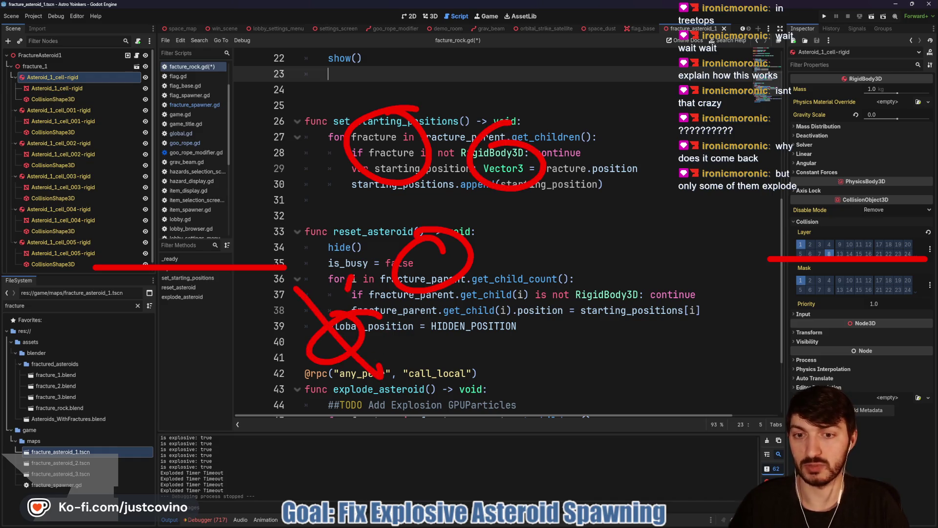
{"action": "left_click_drag", "start_coordinate": [364, 313], "coordinate": [305, 391]}
{"action": "left_click_drag", "start_coordinate": [382, 206], "coordinate": [455, 278]}
{"action": "left_click_drag", "start_coordinate": [484, 205], "coordinate": [410, 279]}
{"action": "left_click_drag", "start_coordinate": [333, 74], "coordinate": [425, 158]}
{"action": "left_click_drag", "start_coordinate": [432, 83], "coordinate": [320, 200]}
{"action": "left_click_drag", "start_coordinate": [469, 94], "coordinate": [577, 201]}
{"action": "left_click_drag", "start_coordinate": [554, 96], "coordinate": [464, 202]}
{"action": "mouse_move", "coordinate": [243, 229]}
{"action": "left_mouse_down"}
{"action": "mouse_move", "coordinate": [340, 240]}
{"action": "mouse_move", "coordinate": [362, 229]}
{"action": "left_mouse_up"}
{"action": "left_click", "coordinate": [249, 153]}
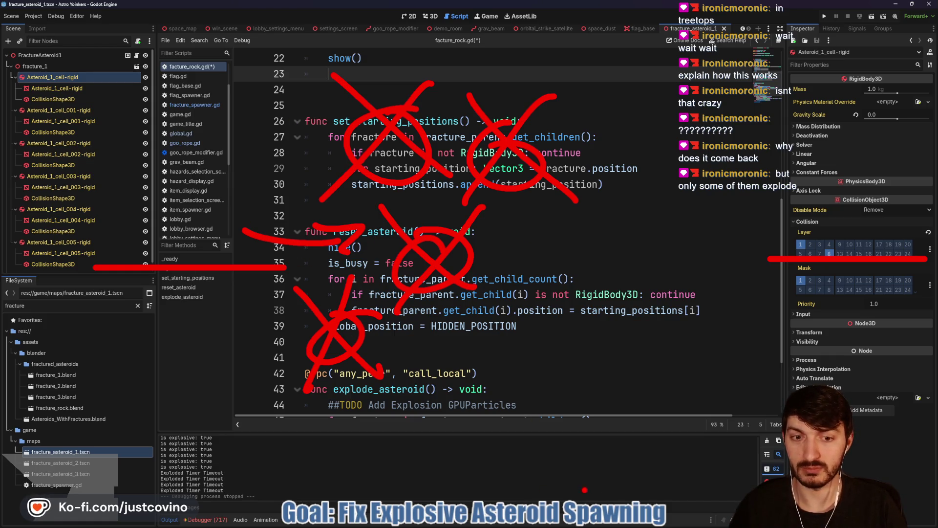
{"action": "left_click_drag", "start_coordinate": [625, 496], "coordinate": [501, 337]}
{"action": "left_click_drag", "start_coordinate": [499, 374], "coordinate": [519, 331]}
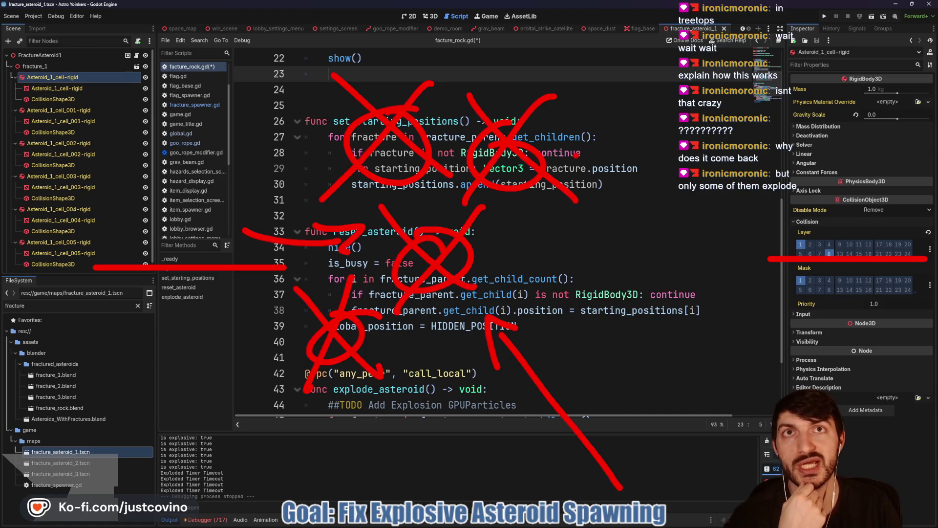
{"action": "mouse_move", "coordinate": [413, 77]}
{"action": "left_mouse_down"}
{"action": "mouse_move", "coordinate": [256, 404]}
{"action": "mouse_move", "coordinate": [530, 259]}
{"action": "mouse_move", "coordinate": [351, 104]}
{"action": "left_mouse_up"}
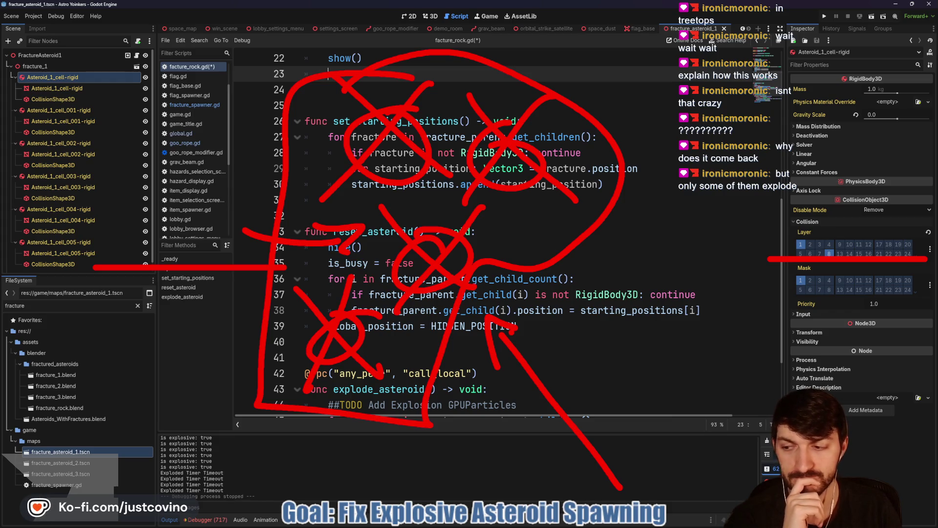
{"action": "key", "text": "Escape"}
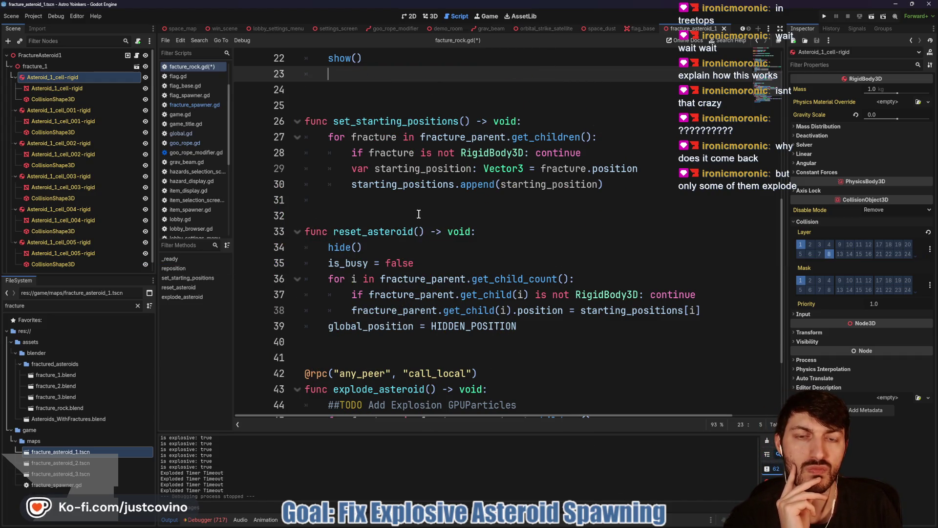
{"action": "scroll", "coordinate": [411, 214], "scroll_direction": "up", "scroll_amount": 1}
{"action": "scroll", "coordinate": [409, 214], "scroll_direction": "up", "scroll_amount": 1}
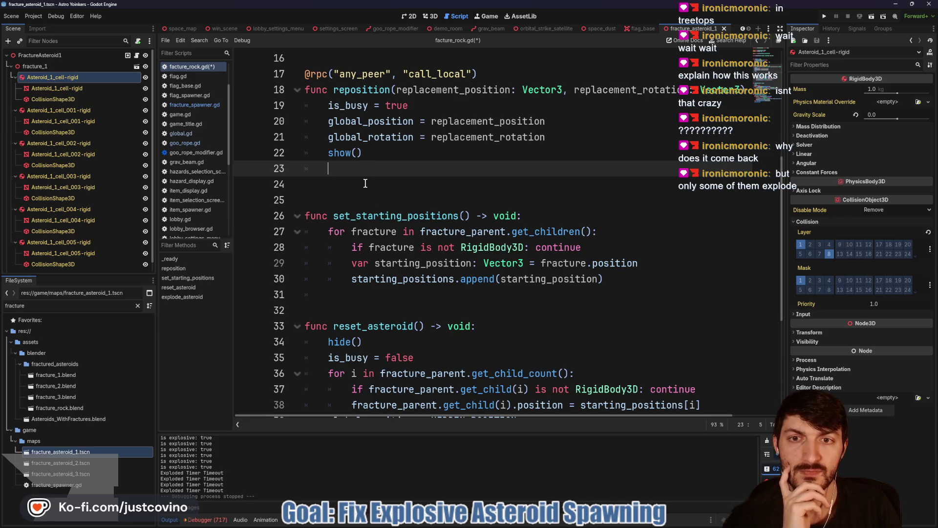
{"action": "left_click", "coordinate": [414, 137]}
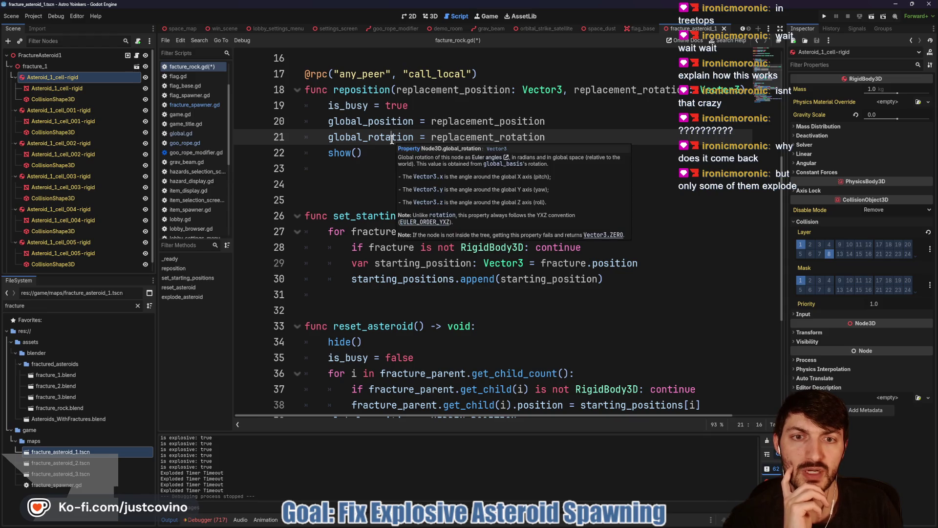
{"action": "mouse_move", "coordinate": [375, 119]}
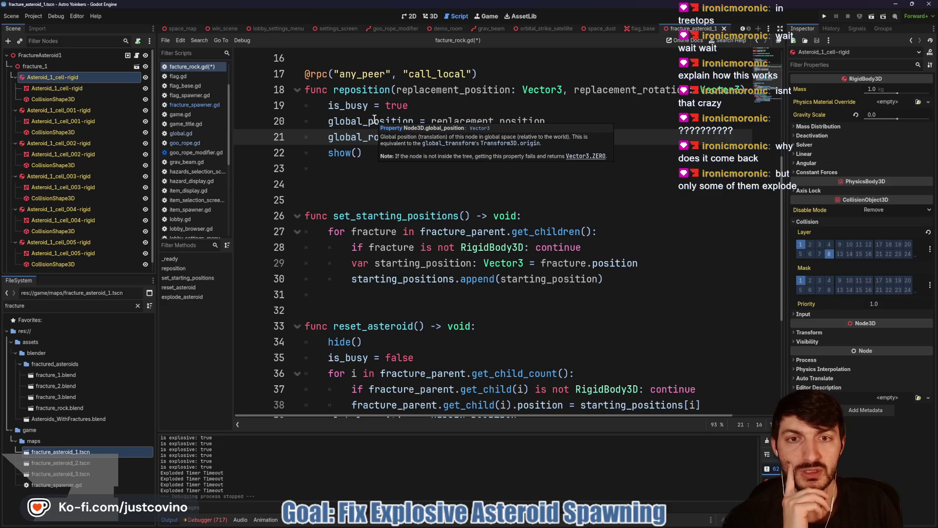
{"action": "left_click", "coordinate": [371, 120]}
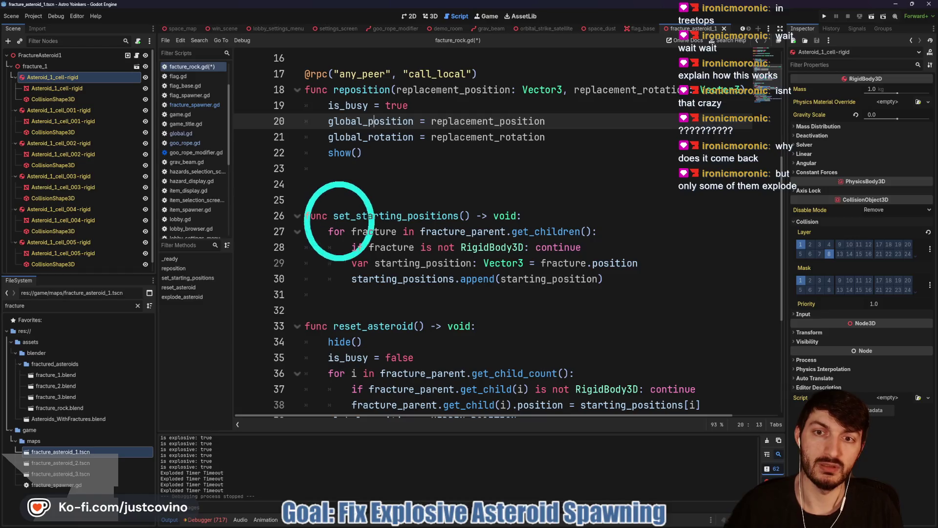
{"action": "mouse_move", "coordinate": [338, 239]}
{"action": "left_mouse_down"}
{"action": "mouse_move", "coordinate": [353, 200]}
{"action": "mouse_move", "coordinate": [371, 239]}
{"action": "mouse_move", "coordinate": [362, 224]}
{"action": "left_mouse_up"}
{"action": "left_click_drag", "start_coordinate": [628, 185], "coordinate": [710, 258]}
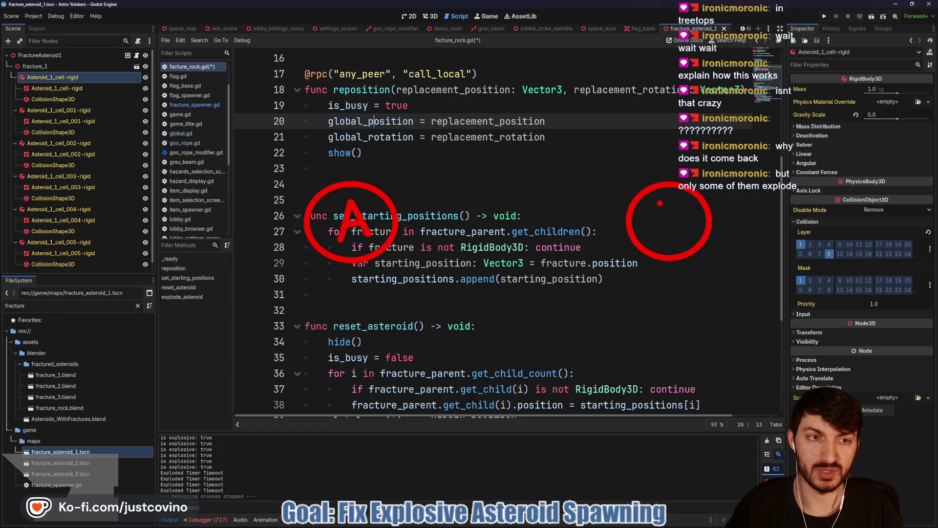
{"action": "left_click_drag", "start_coordinate": [659, 205], "coordinate": [663, 244]}
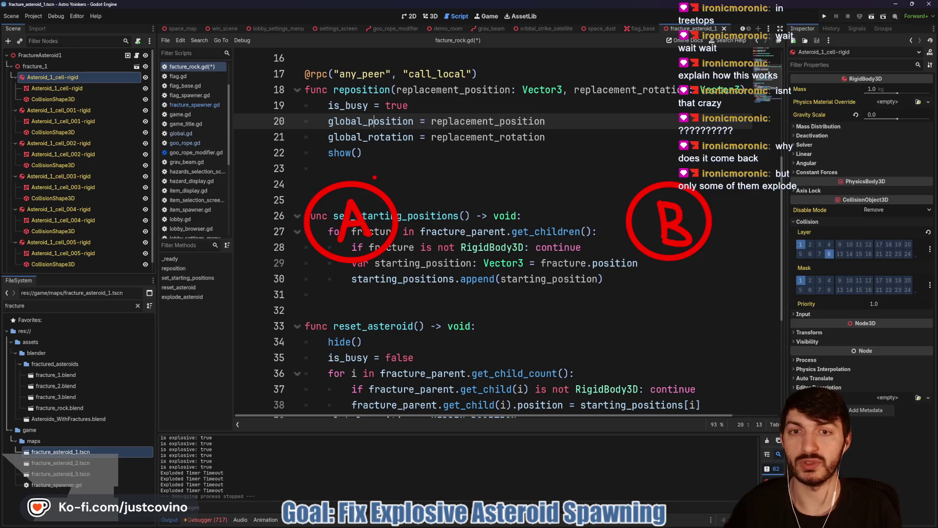
{"action": "mouse_move", "coordinate": [602, 228]}
{"action": "left_mouse_down"}
{"action": "mouse_move", "coordinate": [619, 228]}
{"action": "mouse_move", "coordinate": [413, 228]}
{"action": "mouse_move", "coordinate": [416, 236]}
{"action": "left_mouse_up"}
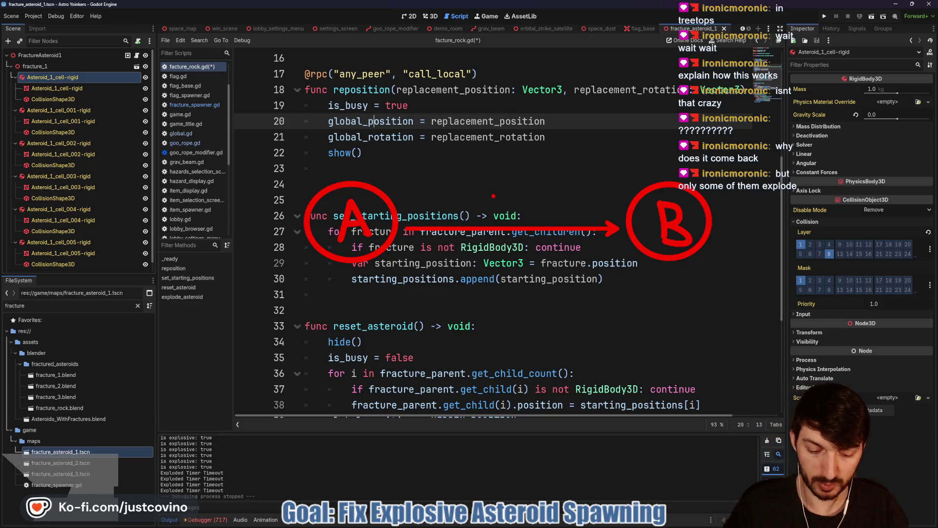
{"action": "mouse_move", "coordinate": [493, 191]}
{"action": "left_mouse_down"}
{"action": "mouse_move", "coordinate": [486, 217]}
{"action": "mouse_move", "coordinate": [496, 262]}
{"action": "left_mouse_up"}
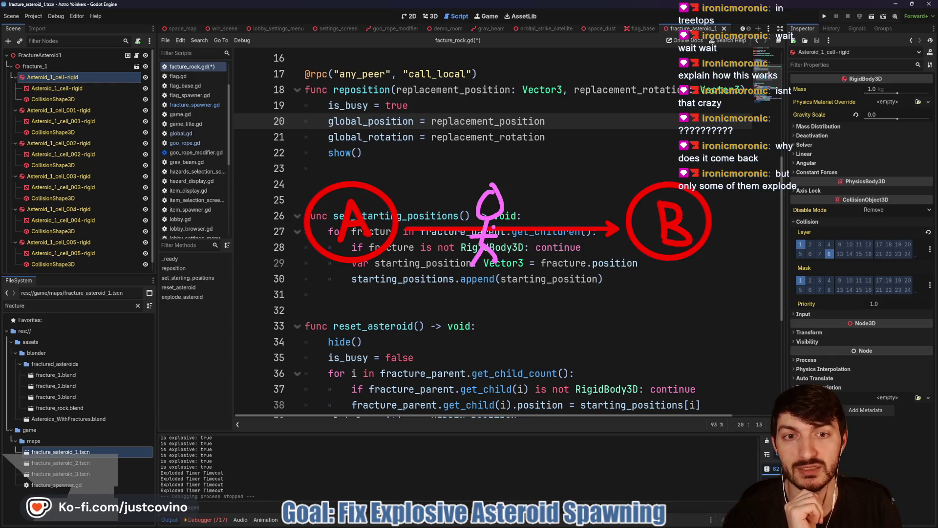
{"action": "mouse_move", "coordinate": [491, 170]}
{"action": "left_mouse_down"}
{"action": "mouse_move", "coordinate": [526, 48]}
{"action": "mouse_move", "coordinate": [566, 34]}
{"action": "left_mouse_up"}
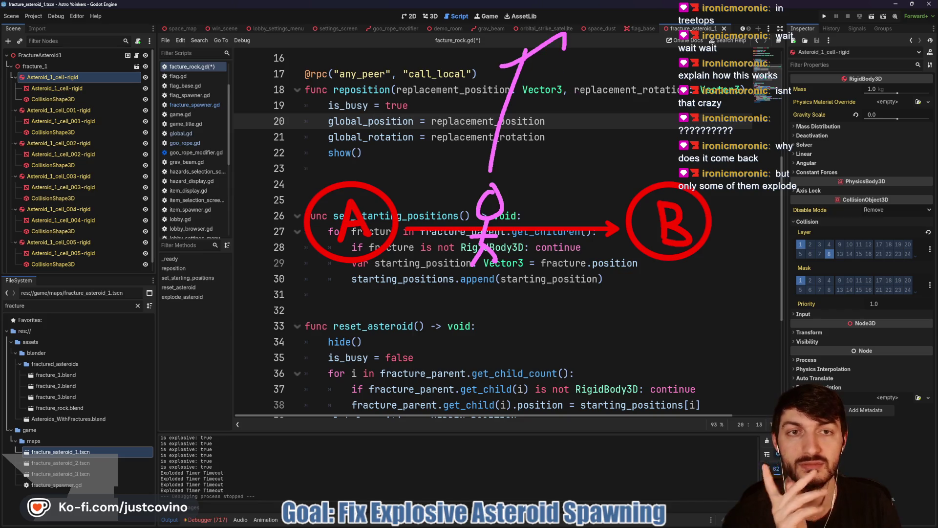
{"action": "key", "text": "ctrl+z"}
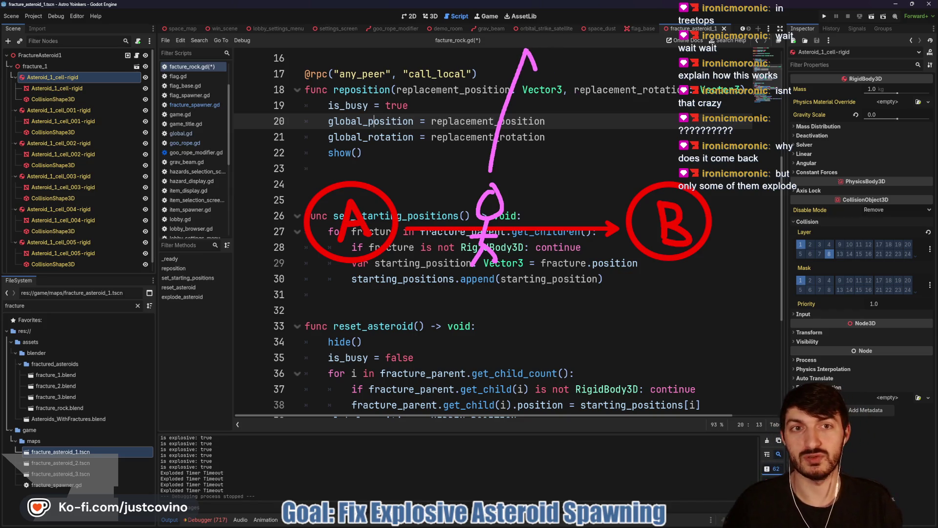
{"action": "key", "text": "ctrl+z"}
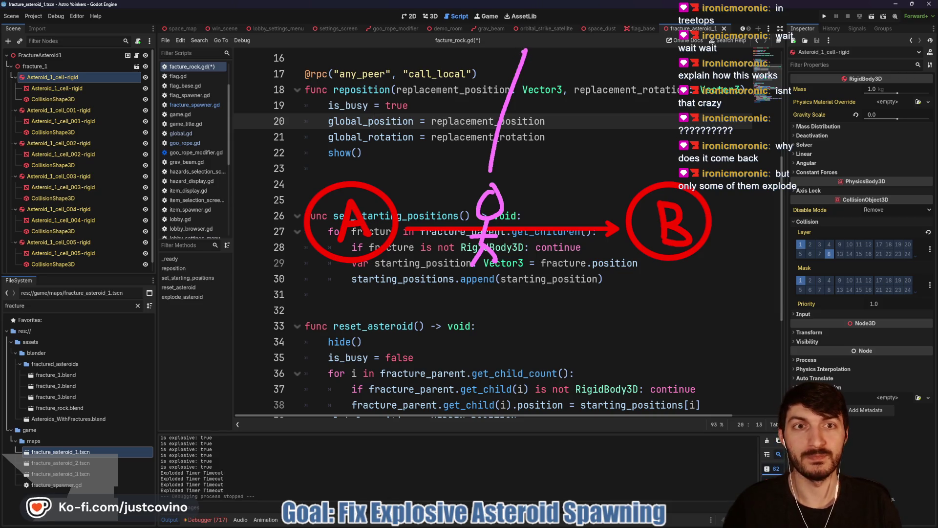
{"action": "mouse_move", "coordinate": [495, 65]}
{"action": "left_mouse_down"}
{"action": "mouse_move", "coordinate": [525, 49]}
{"action": "mouse_move", "coordinate": [550, 82]}
{"action": "left_mouse_up"}
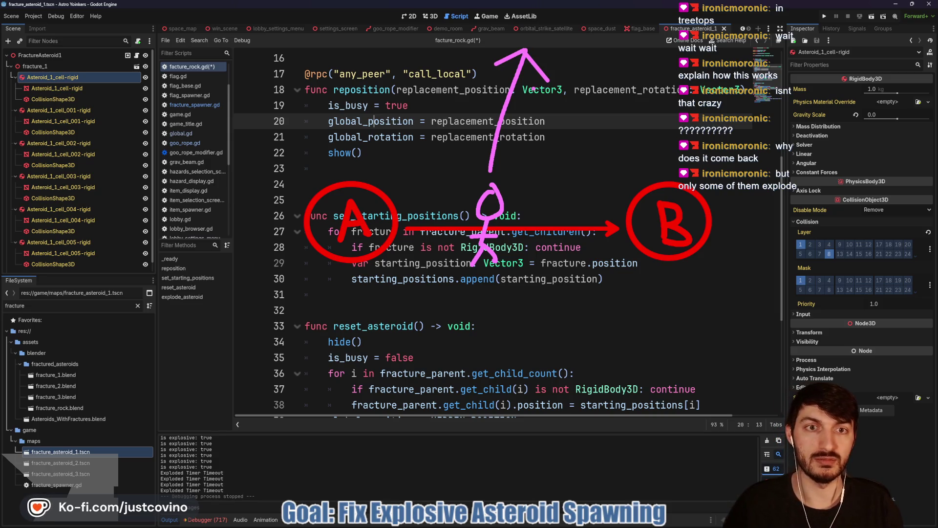
{"action": "left_click_drag", "start_coordinate": [395, 209], "coordinate": [569, 180]}
{"action": "key", "text": "ctrl+z"}
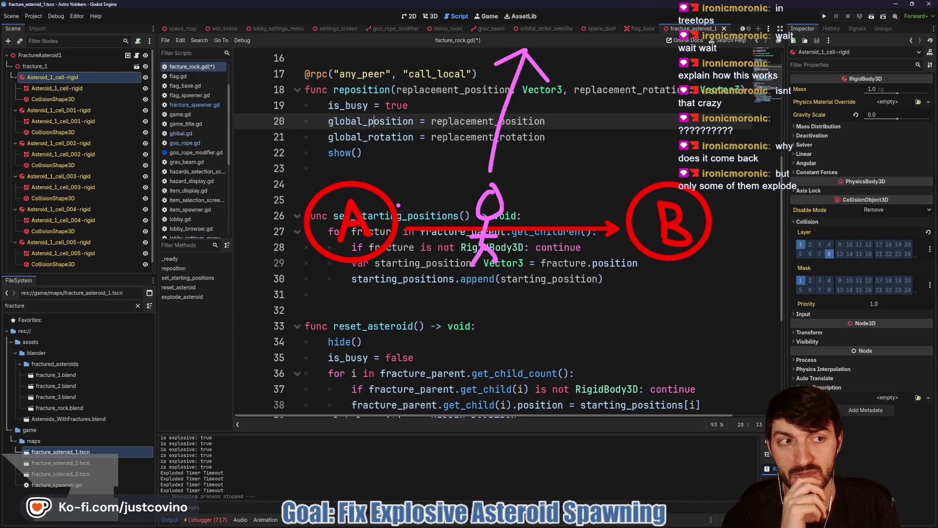
Step: Clear the sketches and briefly expand the rigid body's Deactivation settings in the Inspector
{"action": "key", "text": "Escape"}
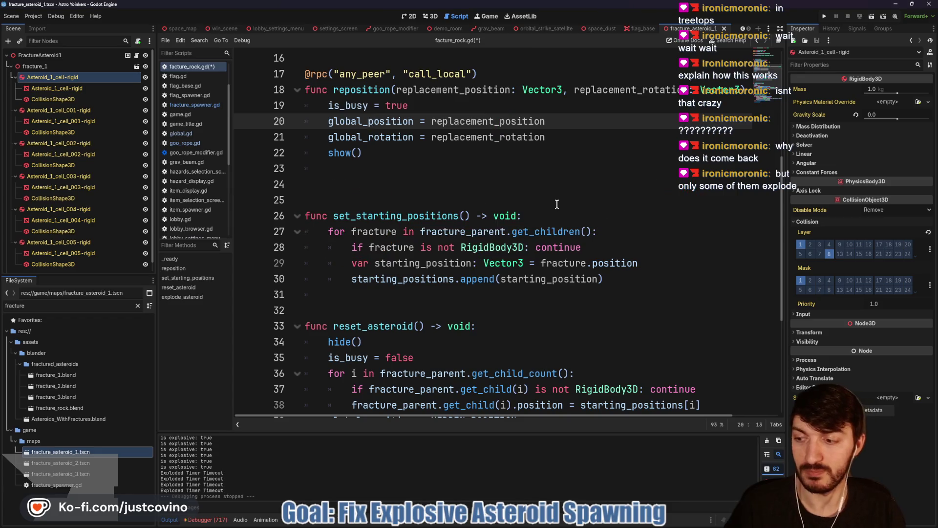
{"action": "left_click", "coordinate": [811, 135]}
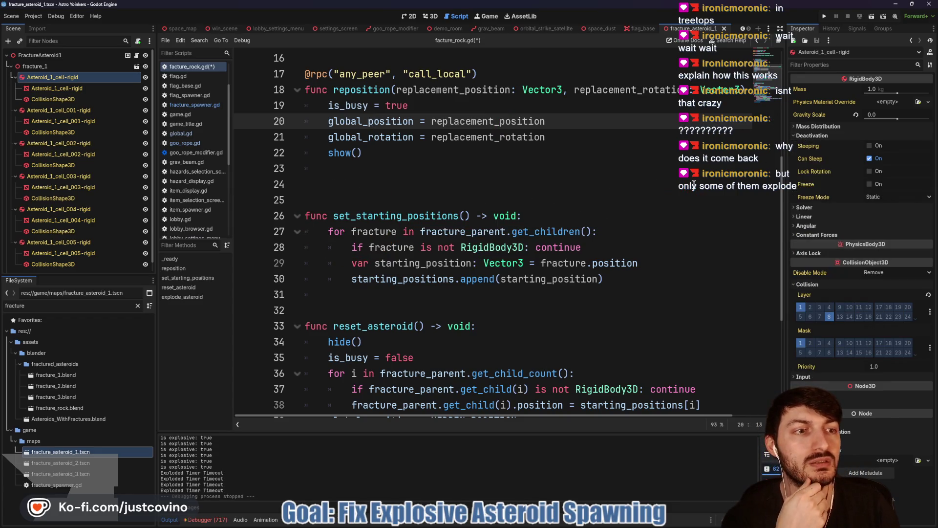
{"action": "left_click", "coordinate": [811, 136]}
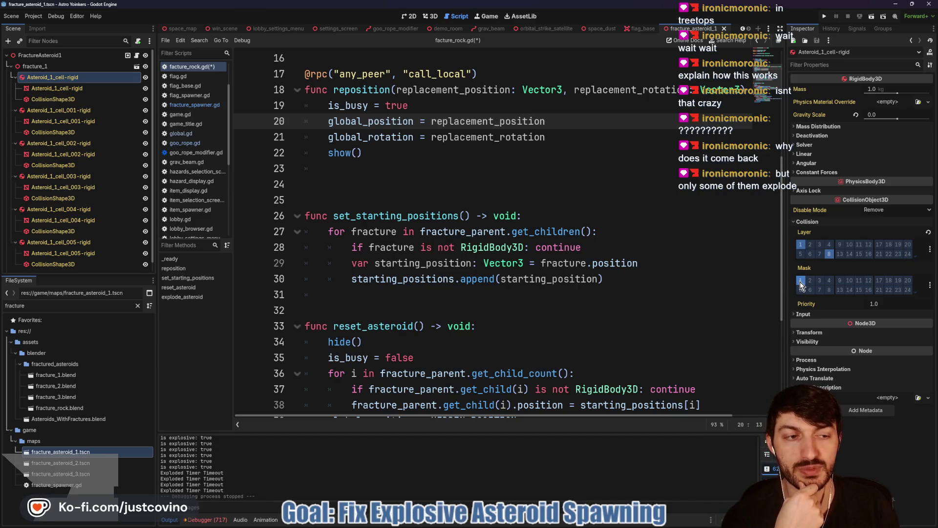
{"action": "scroll", "coordinate": [540, 282], "scroll_direction": "down", "scroll_amount": 4}
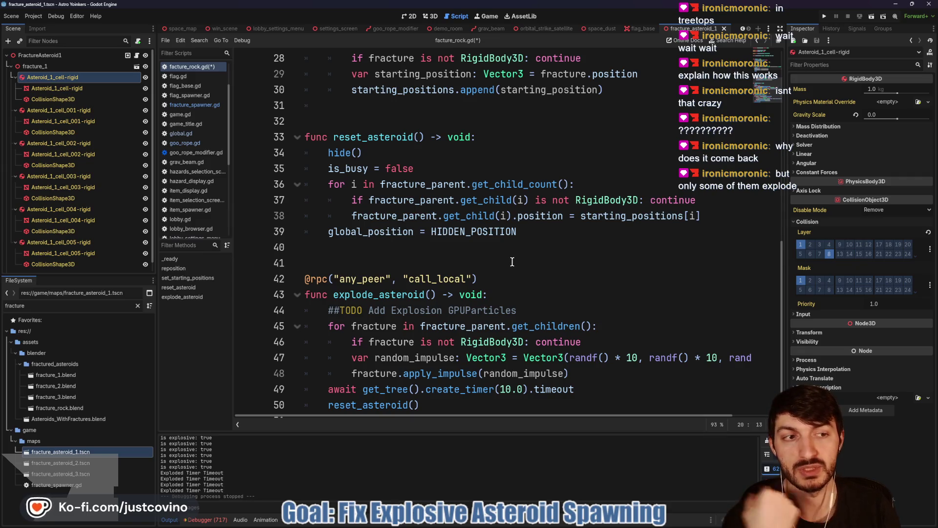
{"action": "scroll", "coordinate": [511, 262], "scroll_direction": "up", "scroll_amount": 1}
{"action": "scroll", "coordinate": [511, 262], "scroll_direction": "down", "scroll_amount": 2}
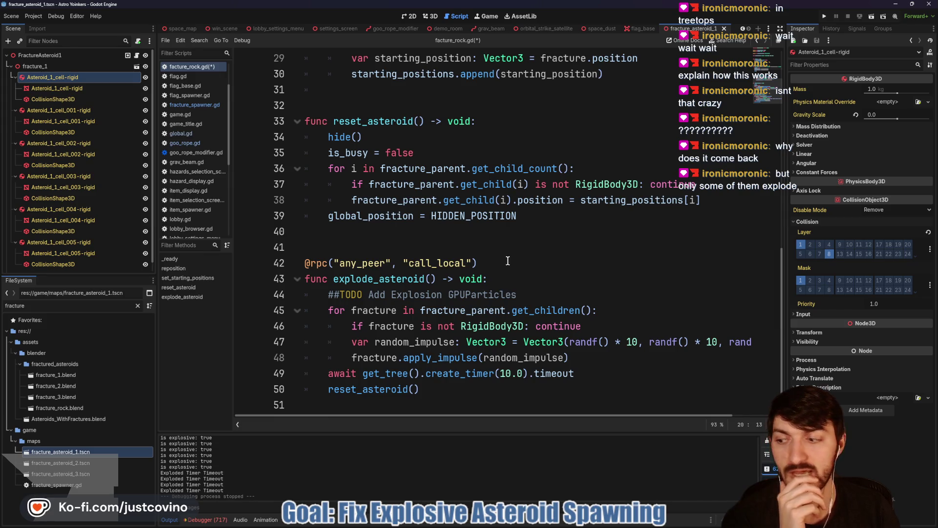
{"action": "scroll", "coordinate": [502, 267], "scroll_direction": "up", "scroll_amount": 4}
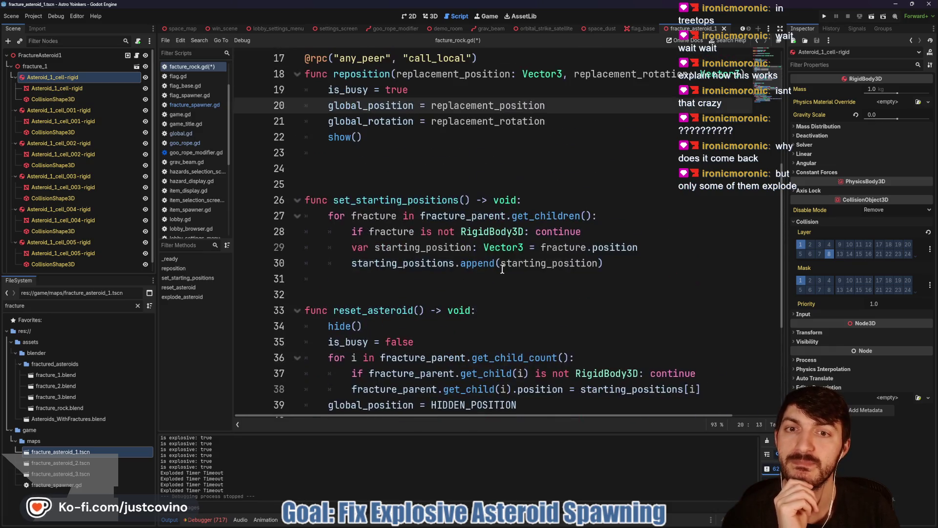
{"action": "scroll", "coordinate": [502, 268], "scroll_direction": "up", "scroll_amount": 2}
Step: Delete the blank line after show() in reposition, ending at line 37
{"action": "left_click", "coordinate": [340, 264]}
{"action": "left_click", "coordinate": [334, 249]}
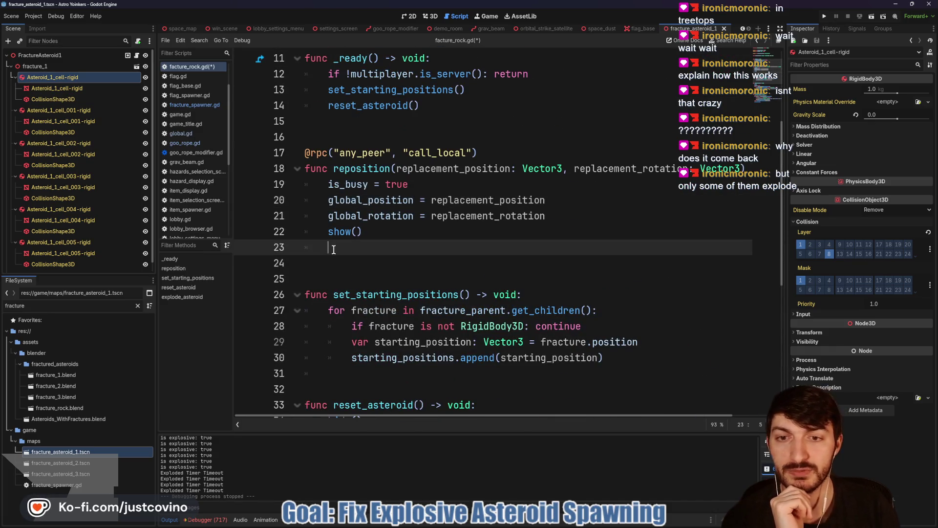
{"action": "key", "text": "BackSpace"}
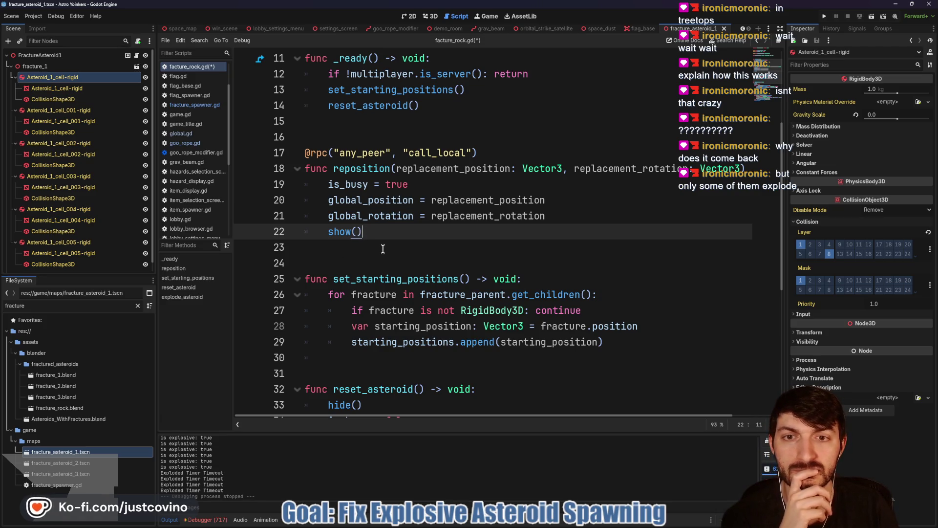
{"action": "scroll", "coordinate": [381, 247], "scroll_direction": "down", "scroll_amount": 1}
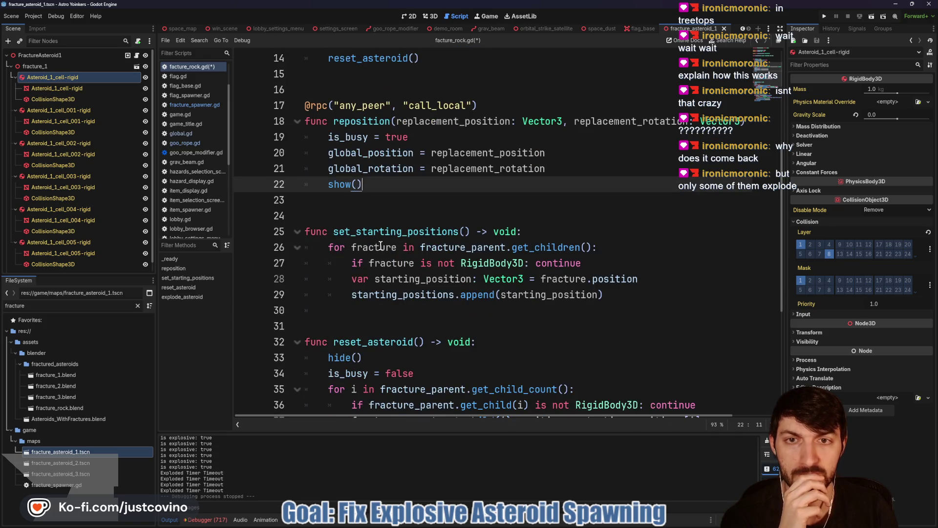
{"action": "scroll", "coordinate": [380, 245], "scroll_direction": "down", "scroll_amount": 5}
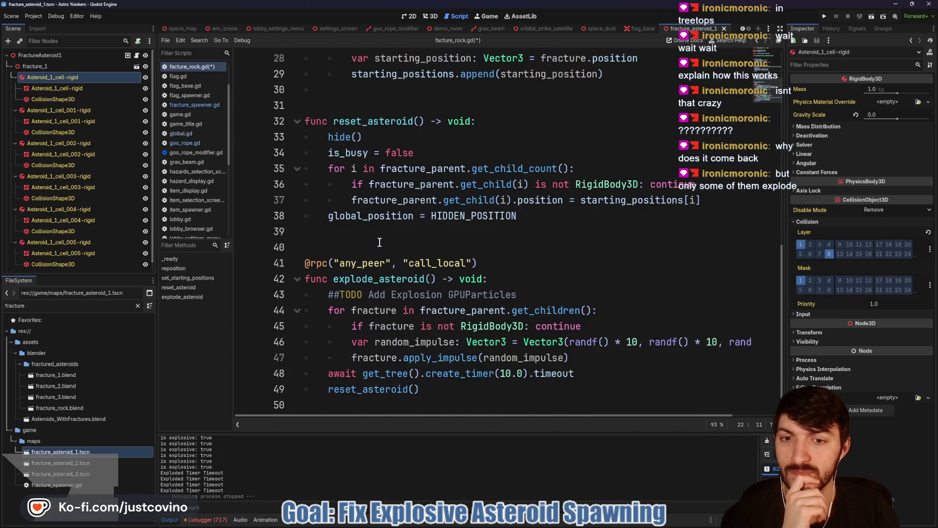
{"action": "scroll", "coordinate": [549, 275], "scroll_direction": "up", "scroll_amount": 1}
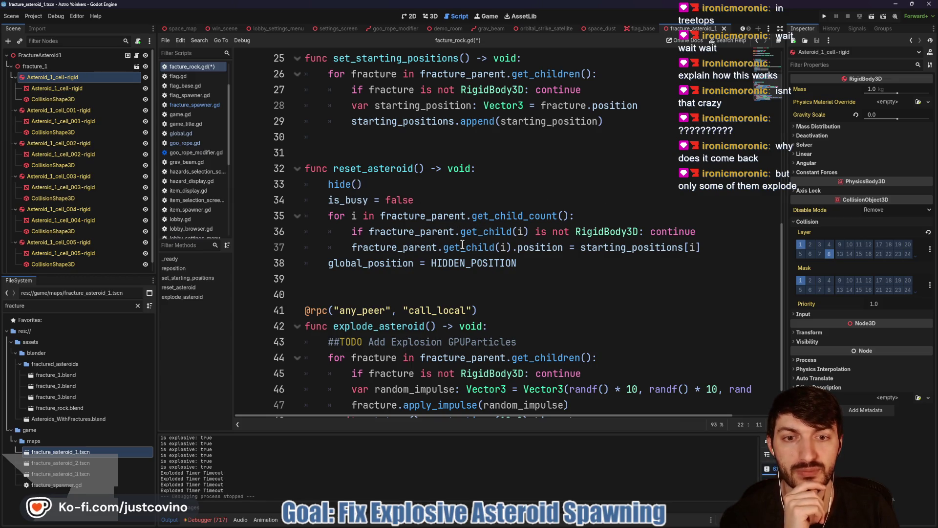
{"action": "left_click", "coordinate": [726, 250]}
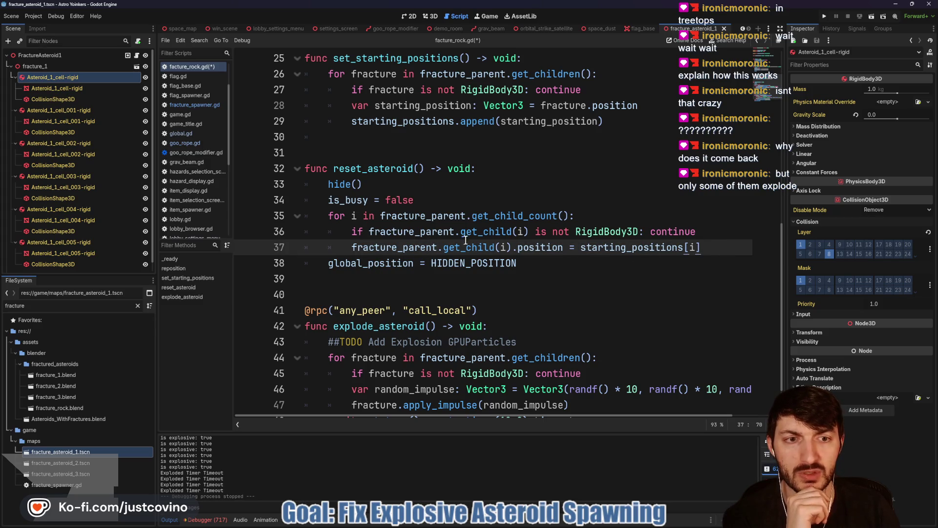
Step: Add 'fracture_parent.get_child(i).collision_mask = 0 ##TODO Added this line' inside the reset loop
{"action": "key", "text": "Return"}
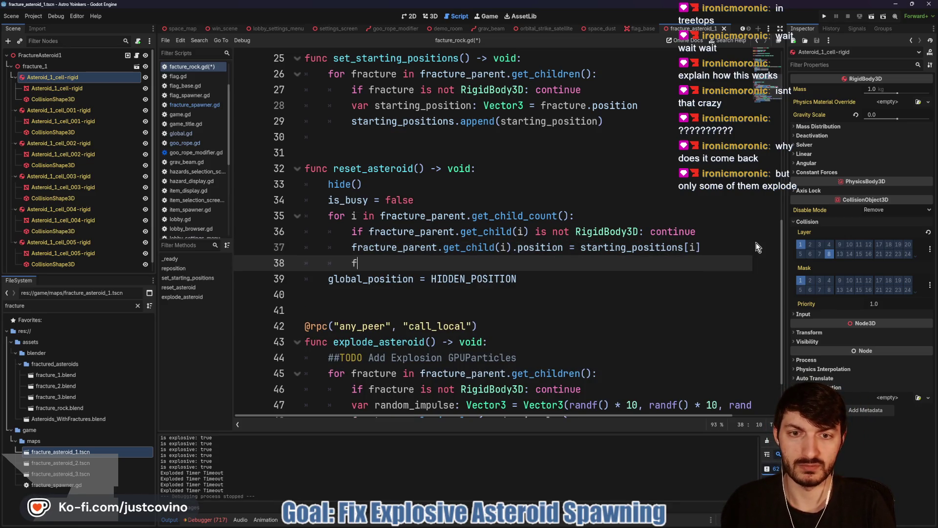
{"action": "type", "text": "fra"}
{"action": "key", "text": "Return"}
{"action": "type", "text": ".get_chil"}
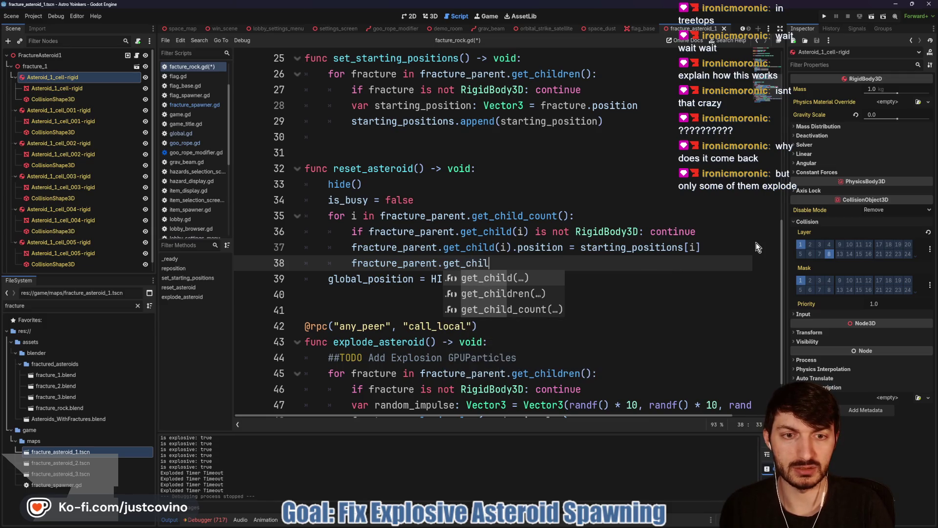
{"action": "key", "text": "Return"}
{"action": "type", "text": "ild(i"}
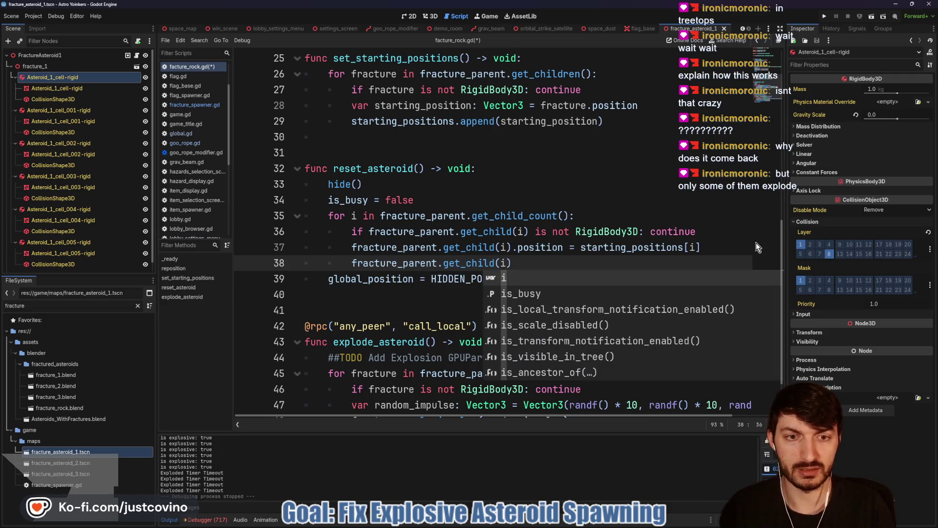
{"action": "type", "text": ")."}
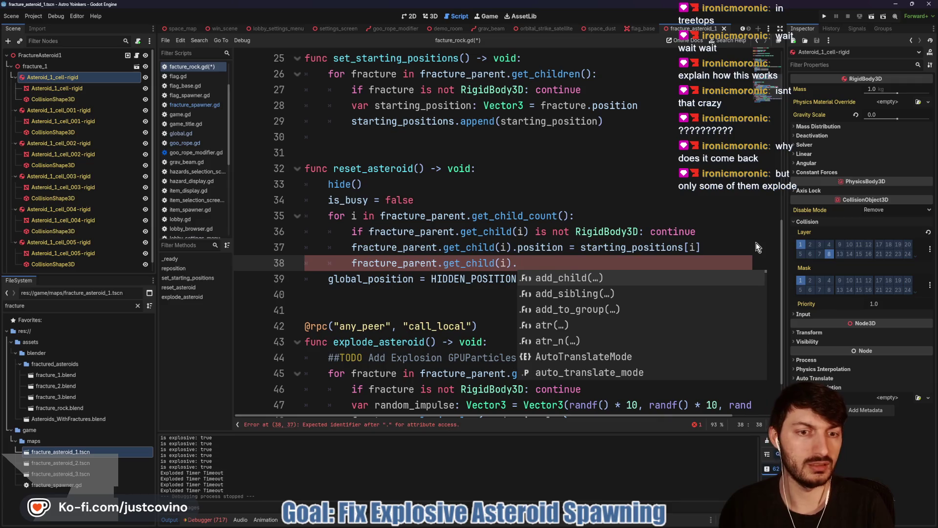
{"action": "type", "text": "mas"}
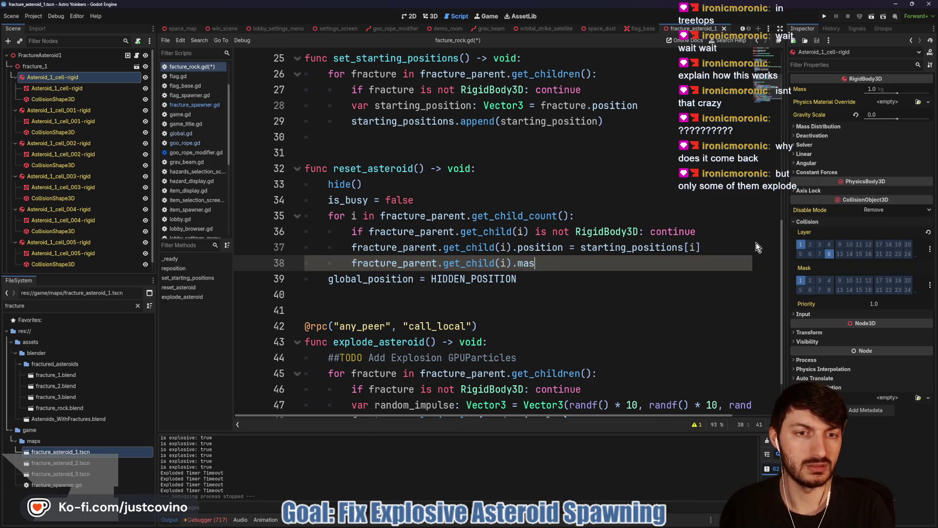
{"action": "key", "text": "BackSpace"}
{"action": "key", "text": "BackSpace"}
{"action": "key", "text": "BackSpace"}
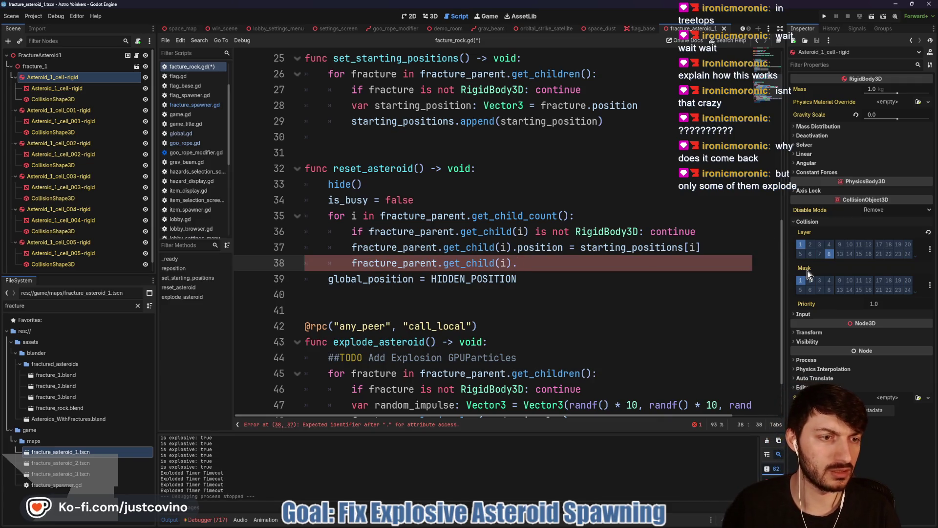
{"action": "type", "text": "collision_mask"}
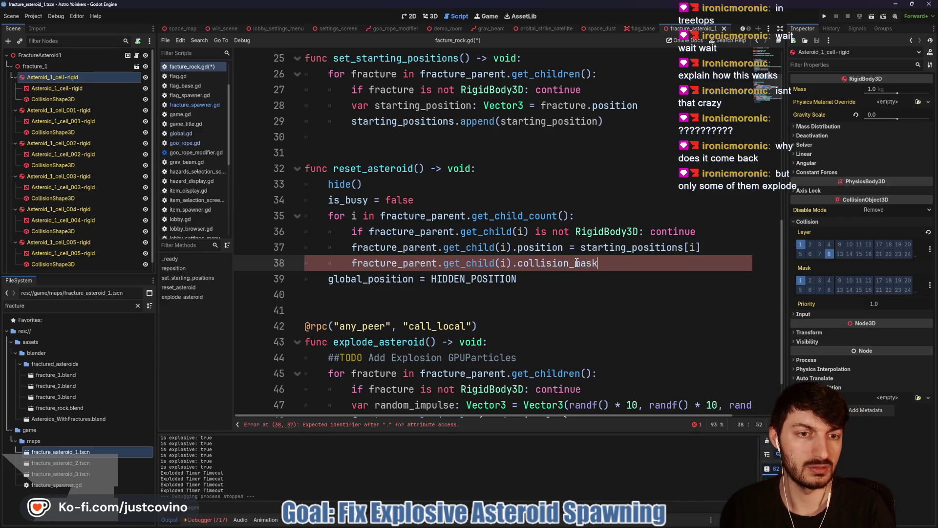
{"action": "type", "text": " = "}
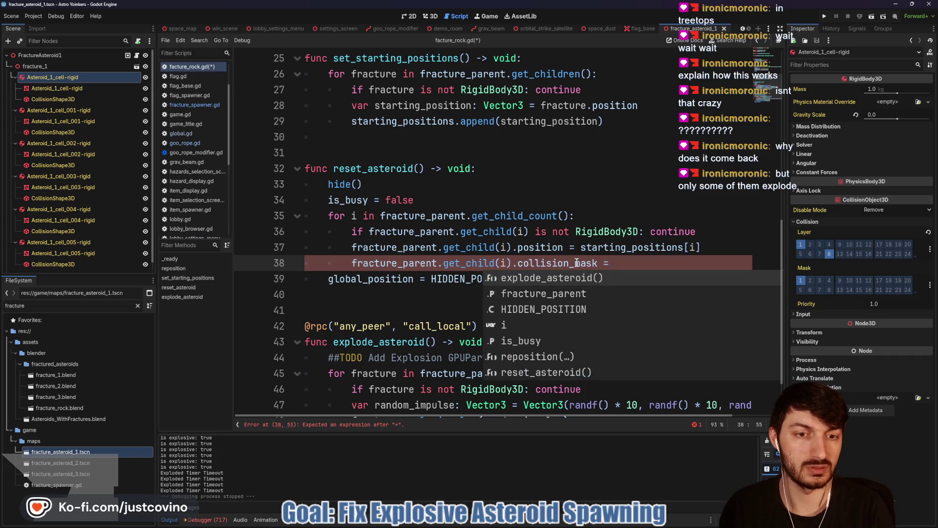
{"action": "type", "text": "0 ##TODO A"}
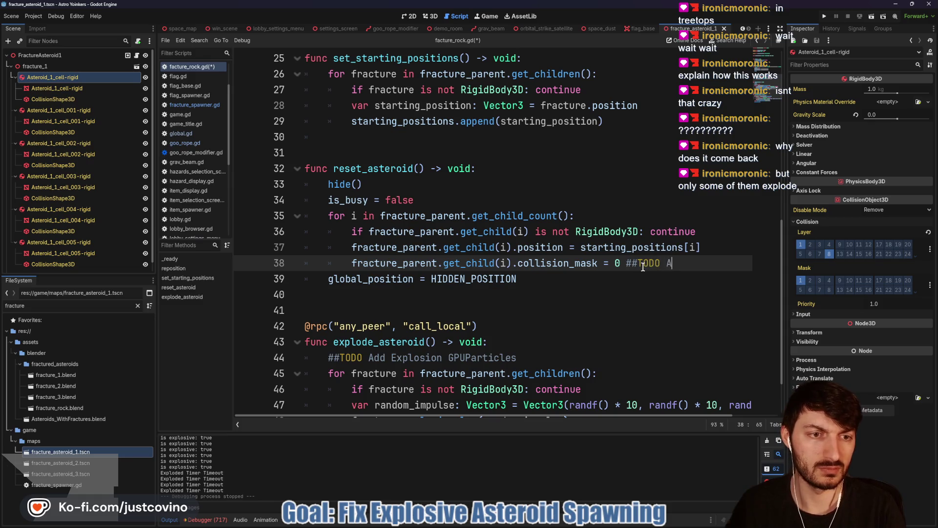
{"action": "type", "text": "dded this line"}
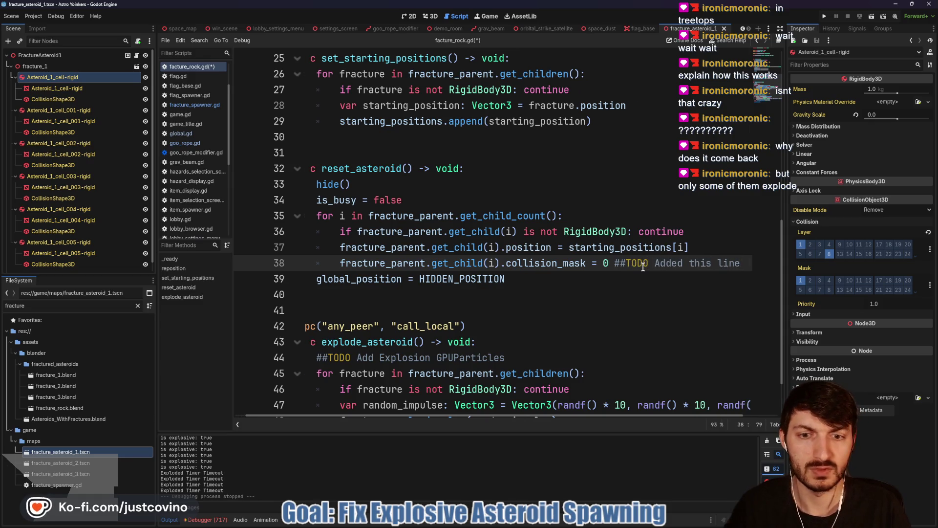
{"action": "key", "text": "Down"}
{"action": "key", "text": "Down"}
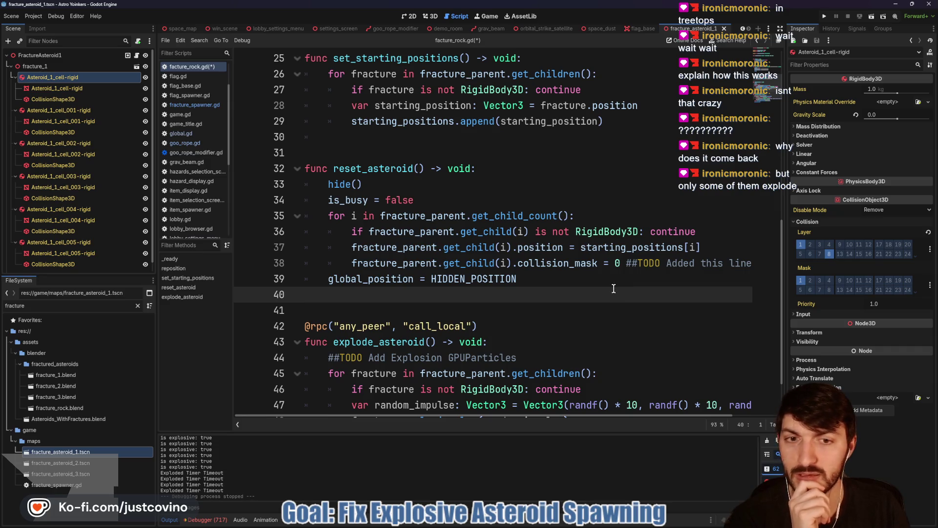
{"action": "scroll", "coordinate": [614, 288], "scroll_direction": "down", "scroll_amount": 2}
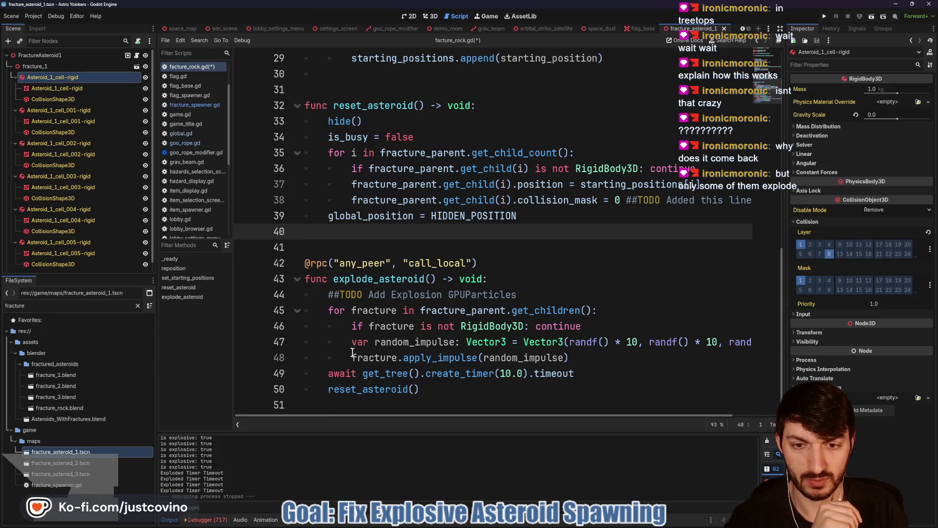
Step: Add 'fracture.collision_mask = 1 ##TODO Added this line' in explode_asteroid's loop and save
{"action": "left_click", "coordinate": [399, 358]}
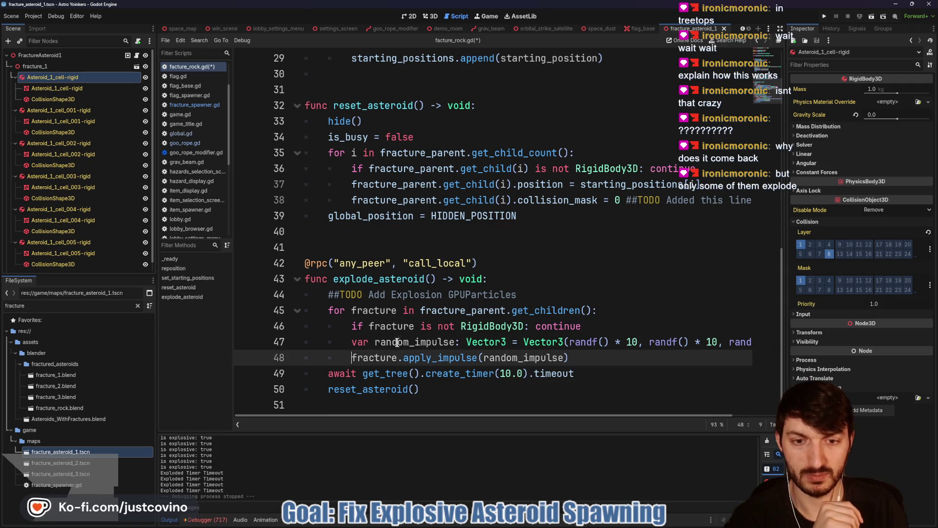
{"action": "left_click", "coordinate": [603, 329]}
{"action": "key", "text": "Return"}
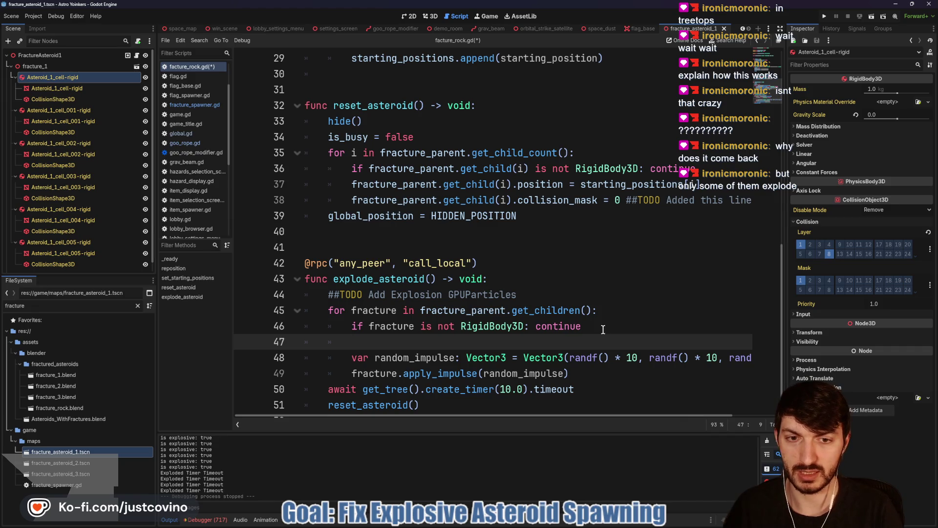
{"action": "type", "text": "fra"}
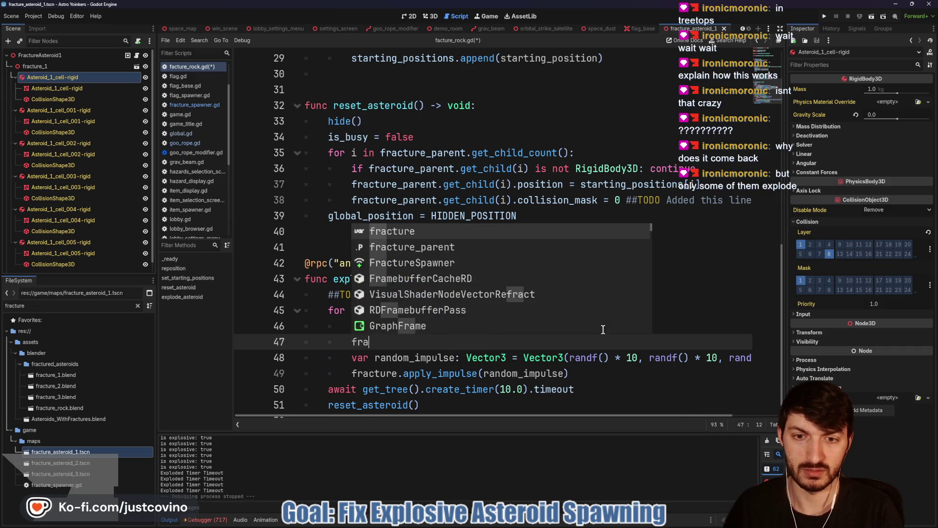
{"action": "type", "text": "cture.collision_ma"}
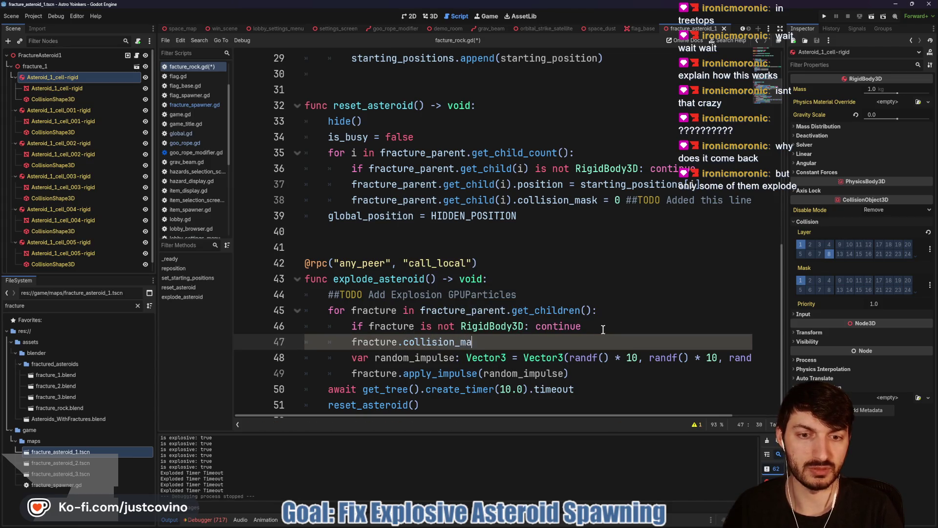
{"action": "type", "text": "sk = 1"}
{"action": "key", "text": "ctrl+s"}
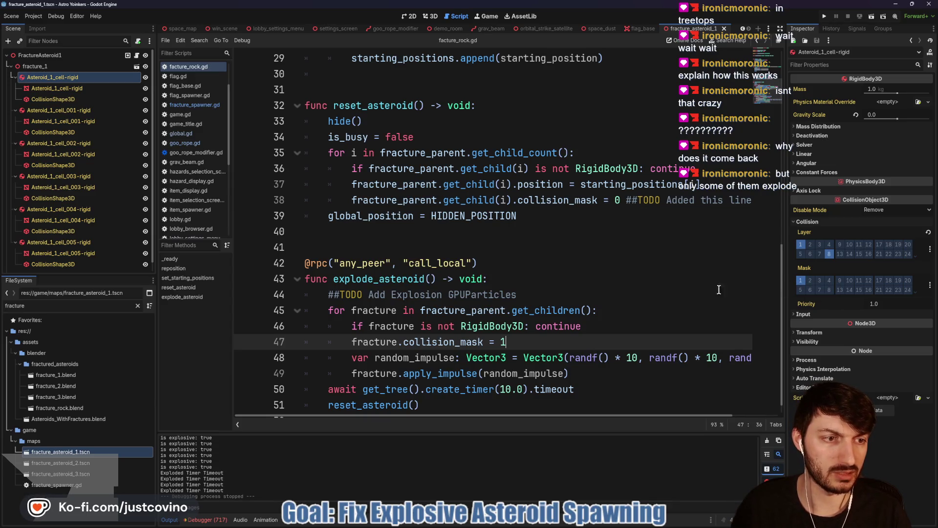
{"action": "key", "text": "ctrl+s"}
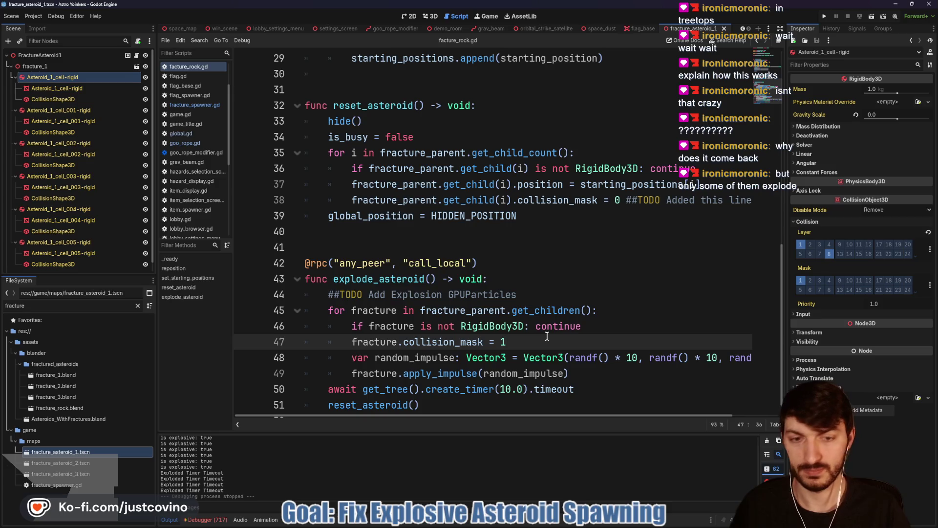
{"action": "type", "text": "##TODO Ad"}
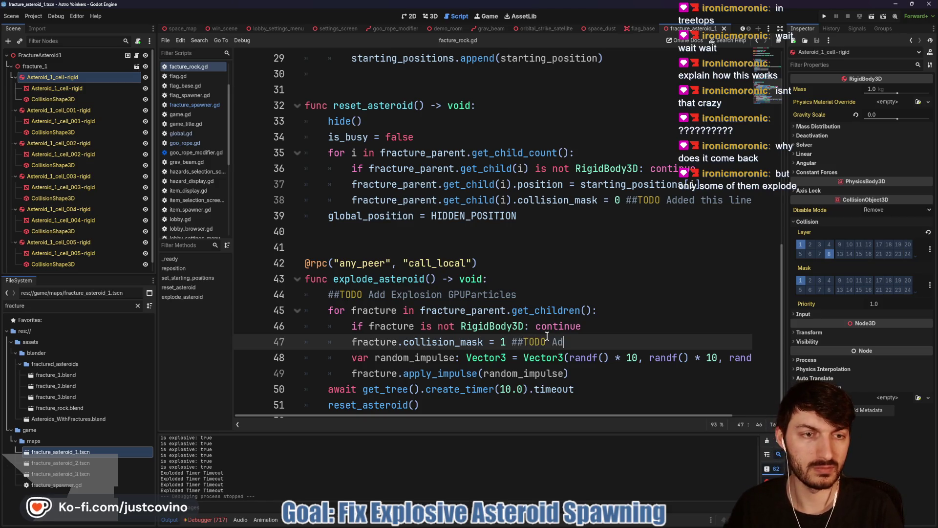
{"action": "type", "text": "ded this line"}
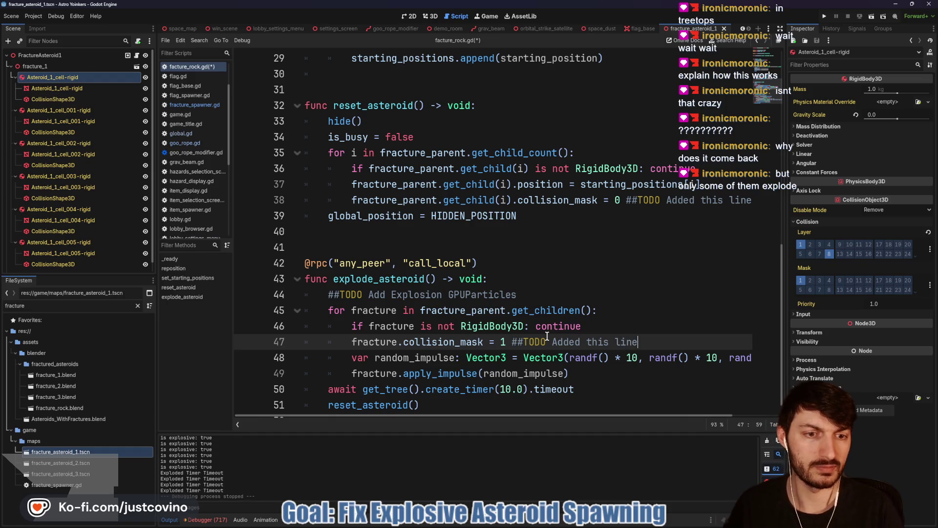
{"action": "key", "text": "ctrl+s"}
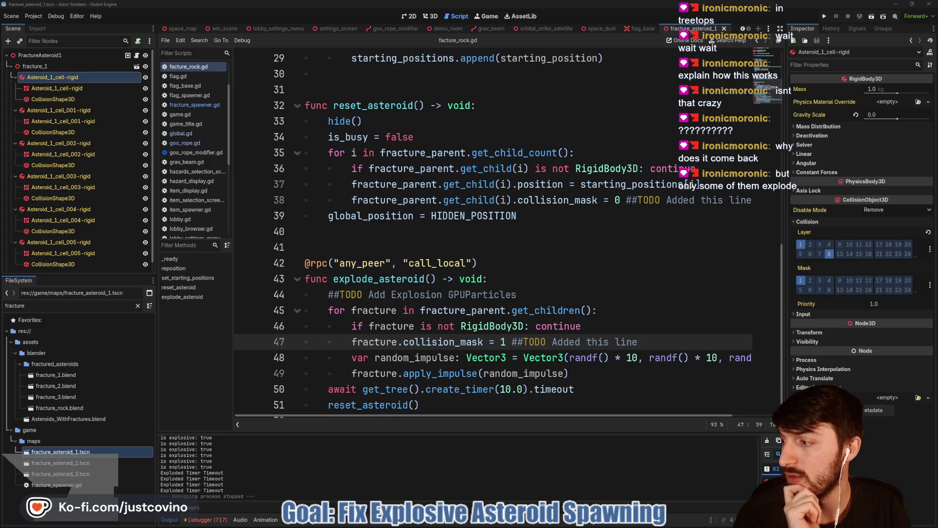
Step: Check the energy-beam GIF, close it, and launch the game in two debug windows
{"action": "key", "text": "alt+Tab"}
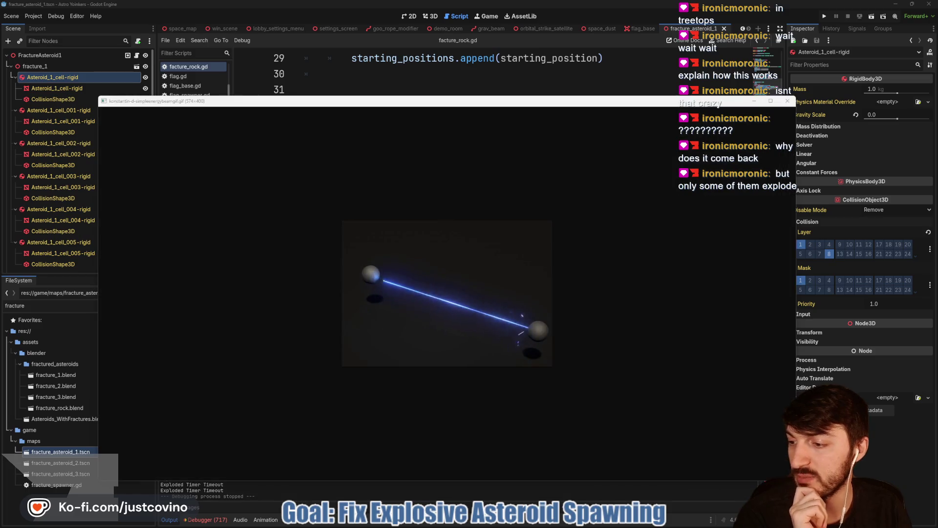
{"action": "left_click", "coordinate": [787, 100]}
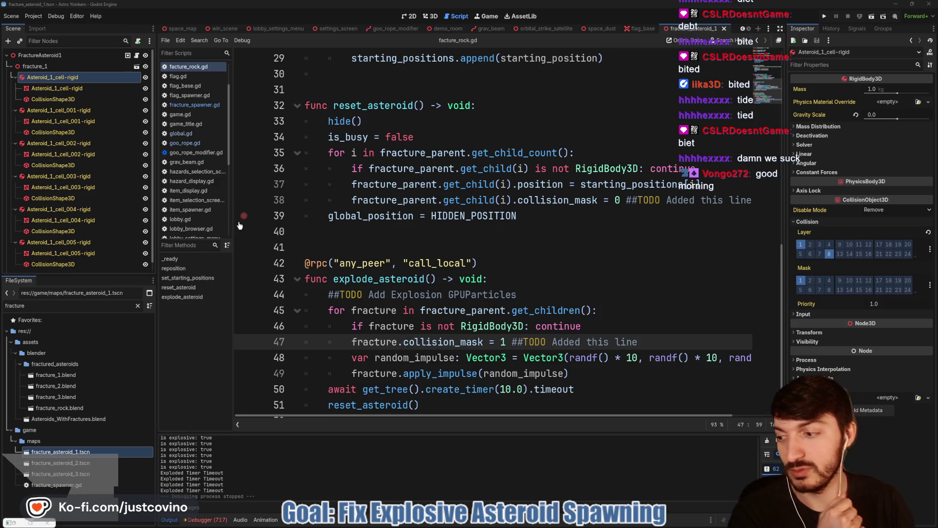
{"action": "left_click", "coordinate": [623, 326]}
{"action": "double_click", "coordinate": [443, 341]}
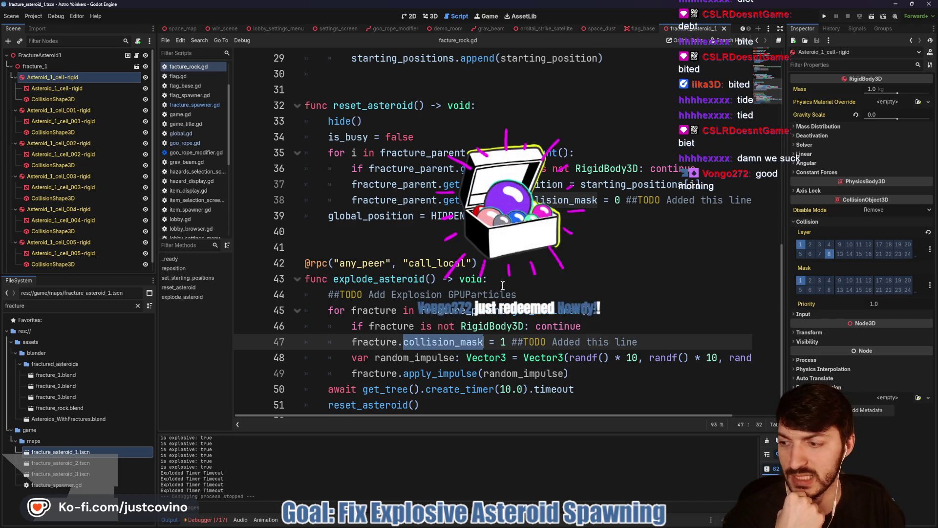
{"action": "left_click", "coordinate": [824, 16]}
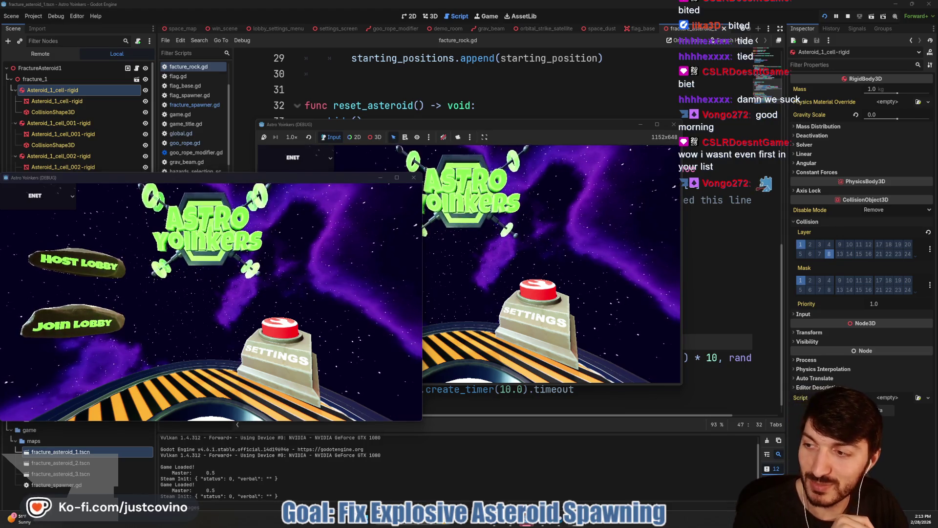
Step: Glance at the stream chat, then arrange the two debug game windows
{"action": "key", "text": "alt+Tab"}
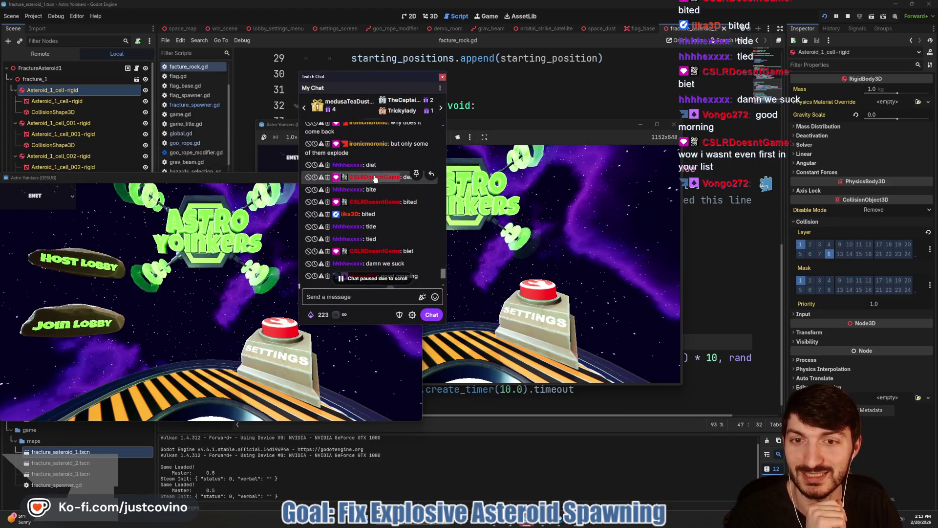
{"action": "scroll", "coordinate": [375, 202], "scroll_direction": "down", "scroll_amount": 2}
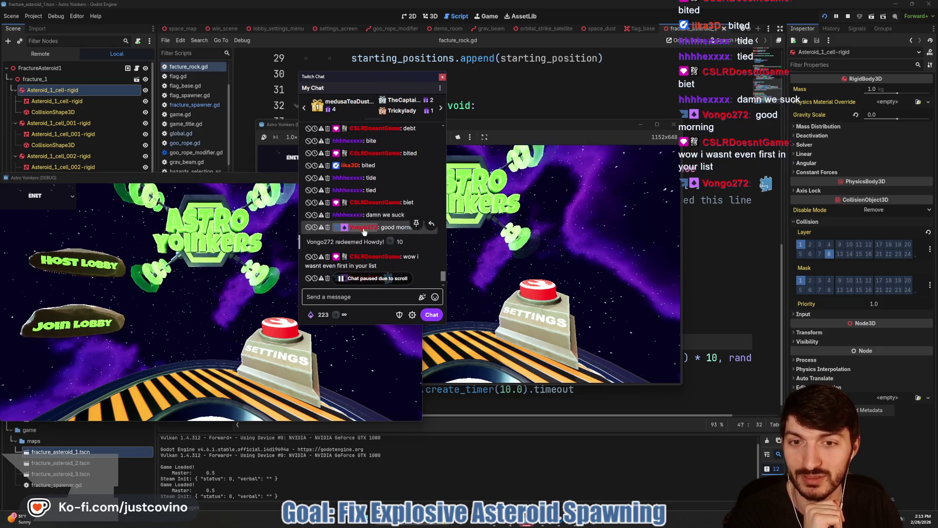
{"action": "scroll", "coordinate": [365, 230], "scroll_direction": "down", "scroll_amount": 1}
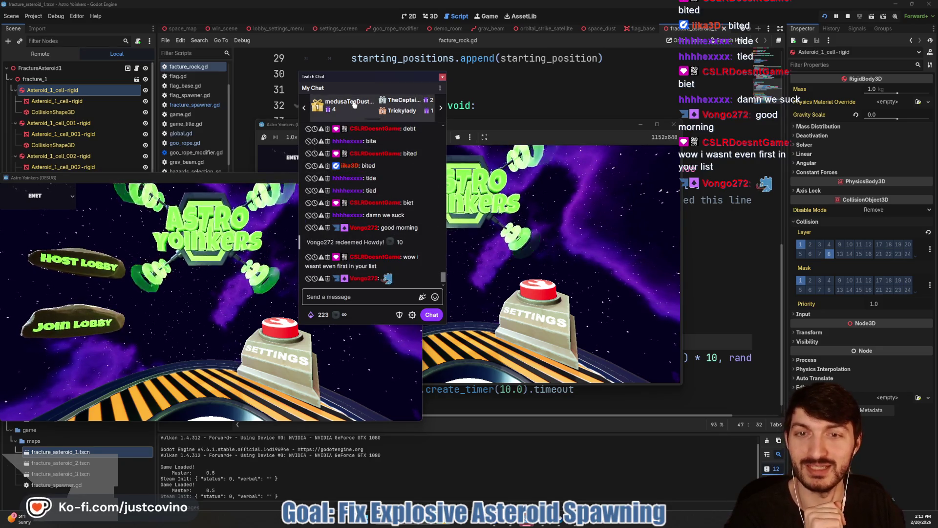
{"action": "key", "text": "alt+Tab"}
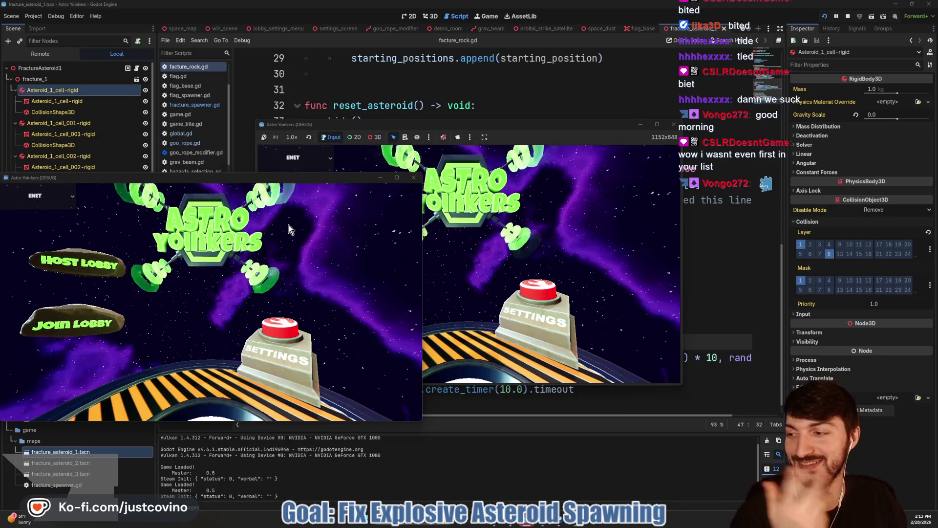
{"action": "mouse_move", "coordinate": [272, 178]}
{"action": "left_mouse_down"}
{"action": "mouse_move", "coordinate": [593, 147]}
{"action": "mouse_move", "coordinate": [543, 128]}
{"action": "mouse_move", "coordinate": [306, 134]}
{"action": "left_mouse_up"}
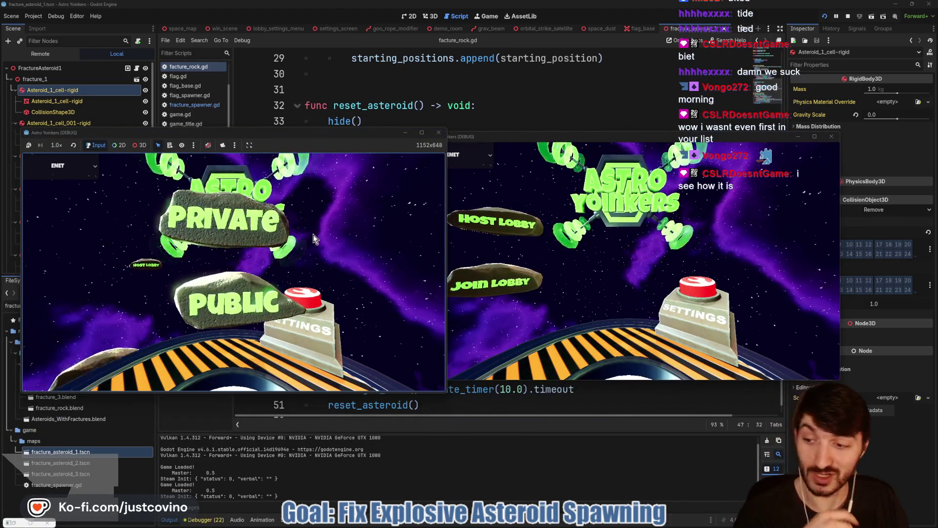
{"action": "left_click_drag", "start_coordinate": [522, 135], "coordinate": [543, 136]}
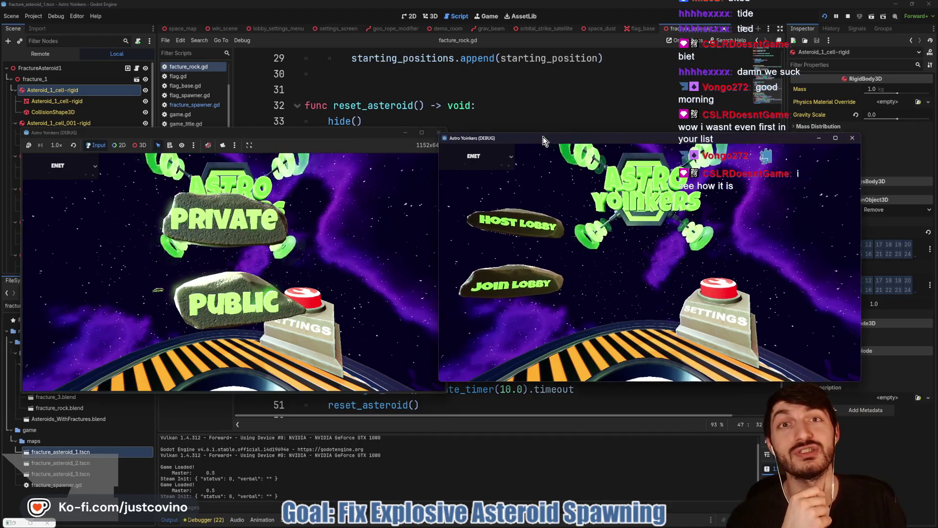
Step: Host a public lobby, join from the second window, set hazards, ready up and start
{"action": "left_click", "coordinate": [293, 226]}
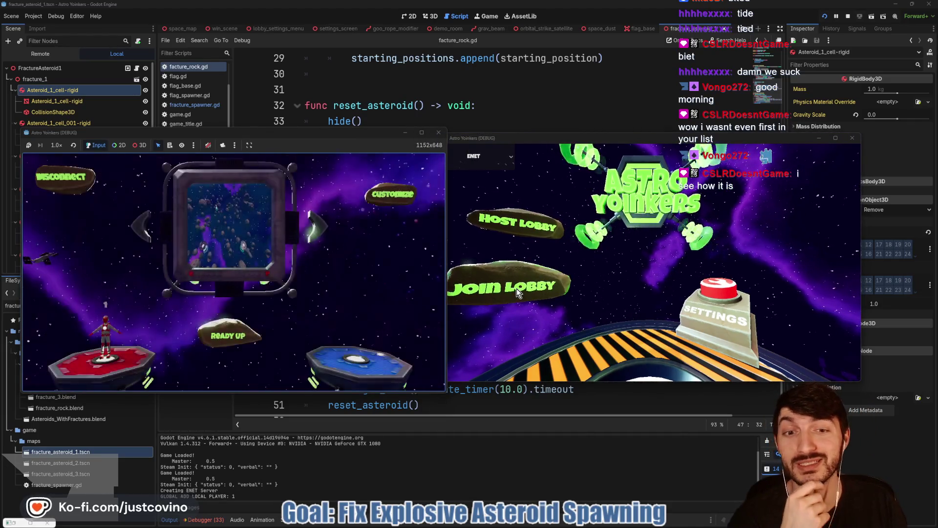
{"action": "left_click", "coordinate": [517, 288]}
{"action": "left_click", "coordinate": [371, 202]}
{"action": "key", "text": "Down"}
{"action": "key", "text": "Down"}
{"action": "key", "text": "Down"}
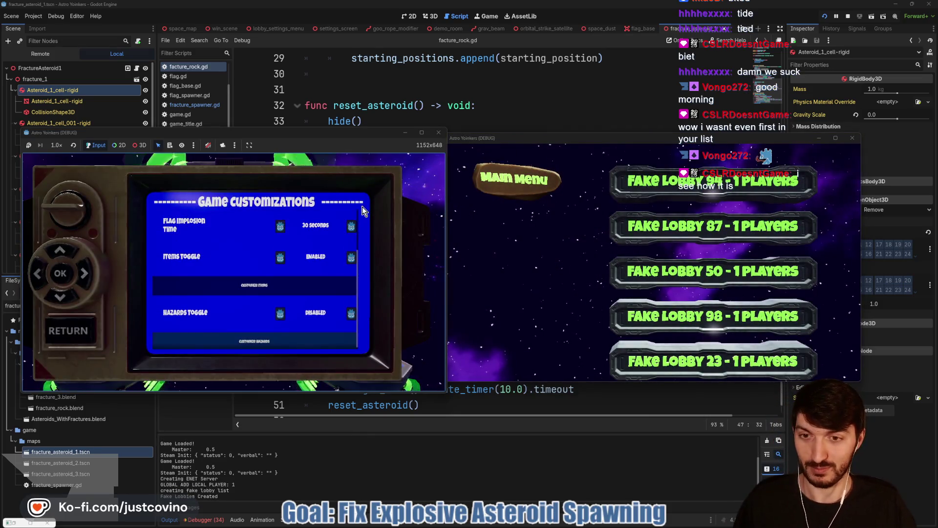
{"action": "key", "text": "Return"}
{"action": "key", "text": "Escape"}
{"action": "key", "text": "Escape"}
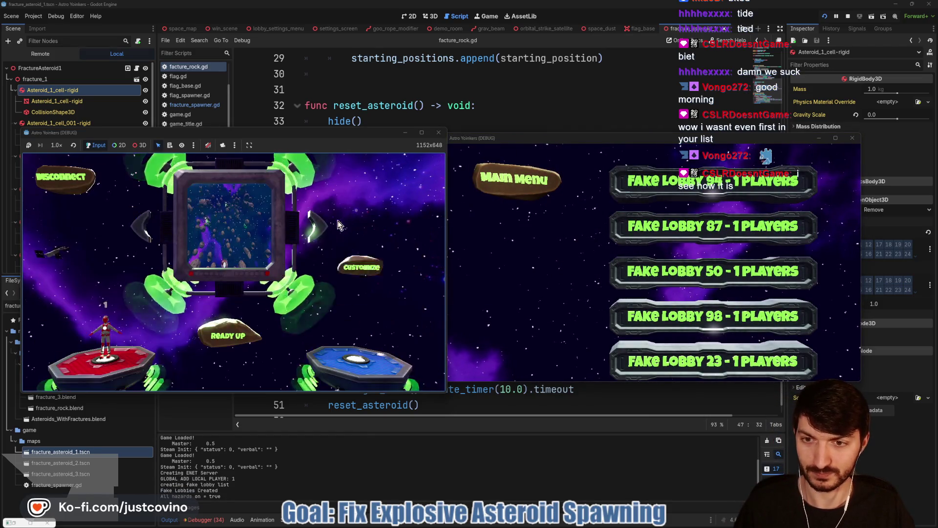
{"action": "left_click", "coordinate": [713, 316]}
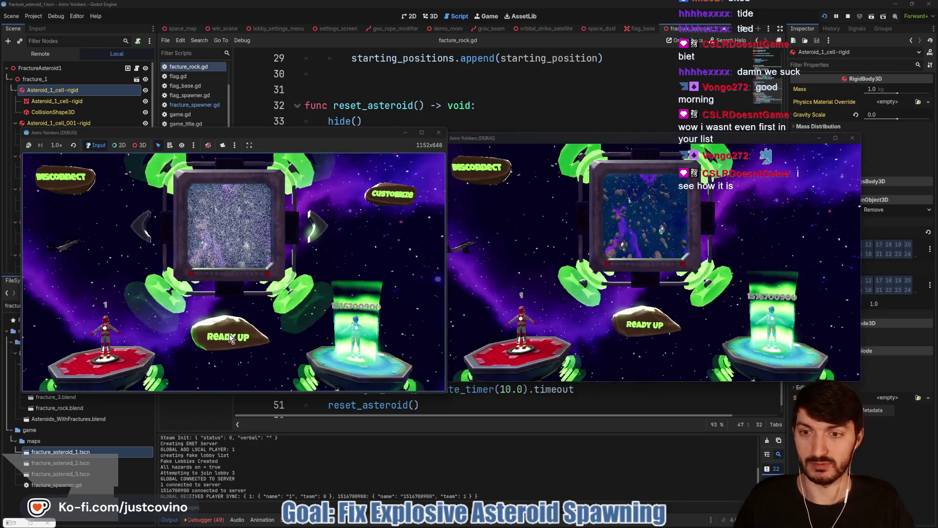
{"action": "left_click", "coordinate": [229, 334]}
{"action": "left_click", "coordinate": [229, 336]}
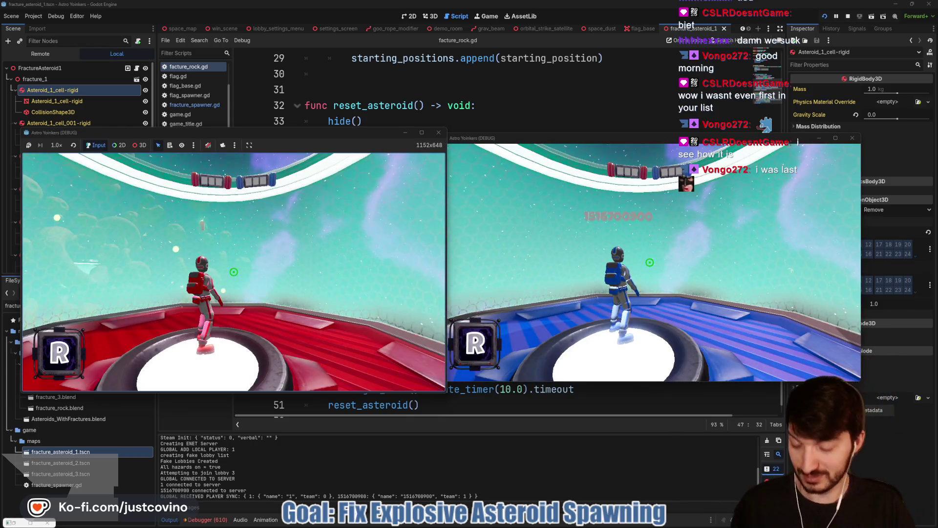
Step: Fire the red player's grapple toward the asteroids, then switch to the second game window
{"action": "key", "text": "super"}
{"action": "key", "text": "super"}
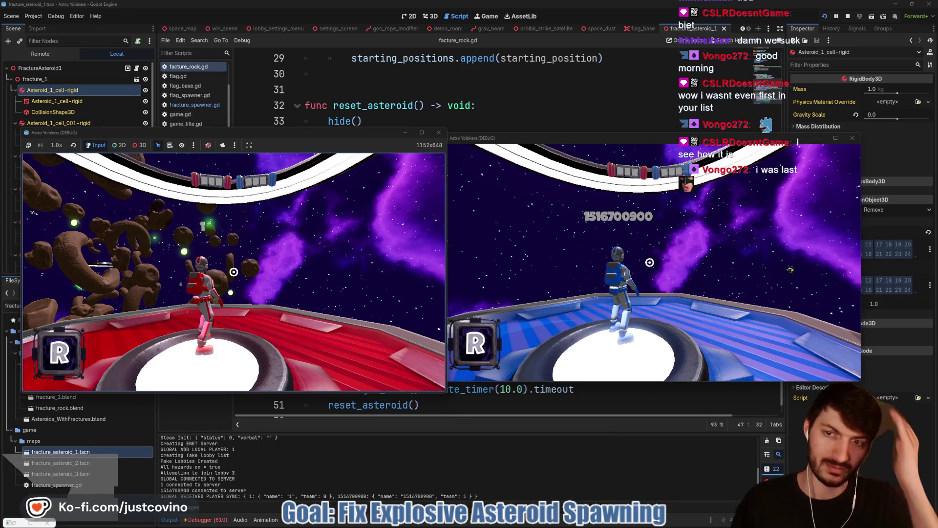
{"action": "left_click", "coordinate": [234, 272]}
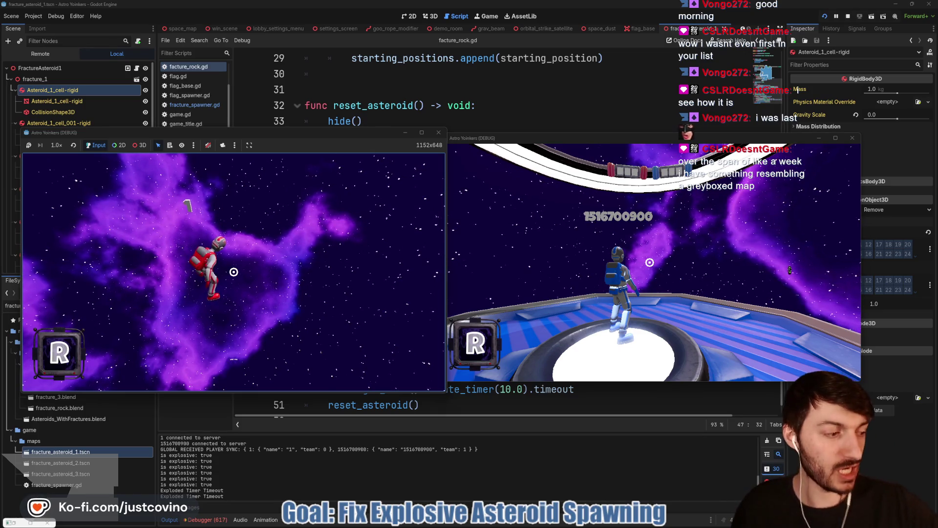
{"action": "key", "text": "super"}
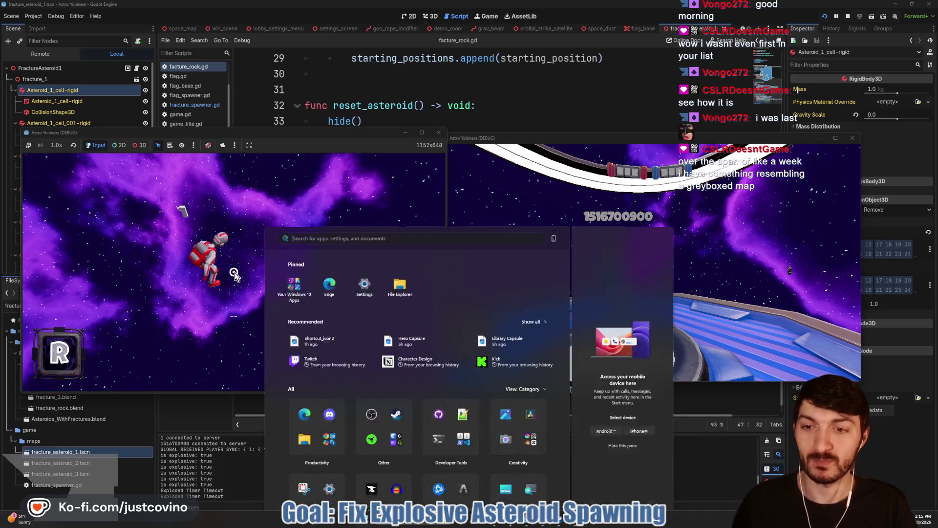
{"action": "left_click", "coordinate": [225, 278]}
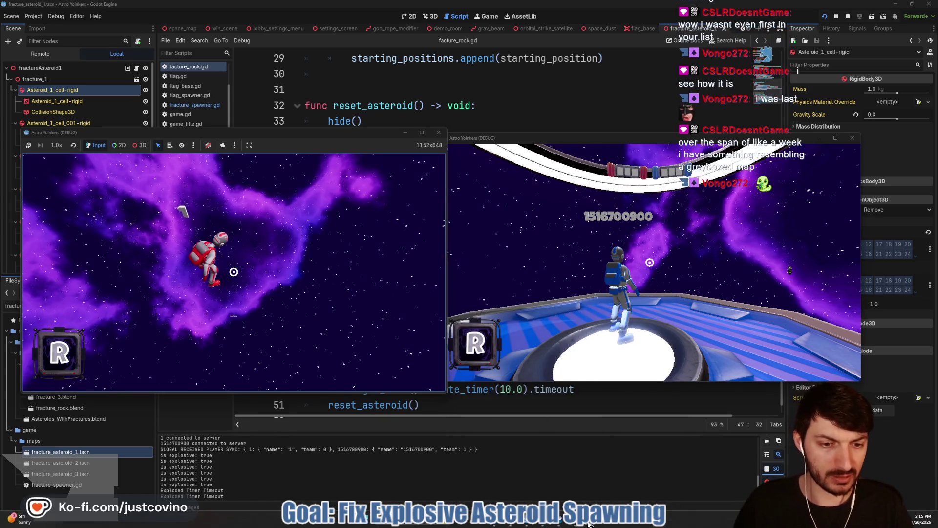
{"action": "key", "text": "alt+Tab"}
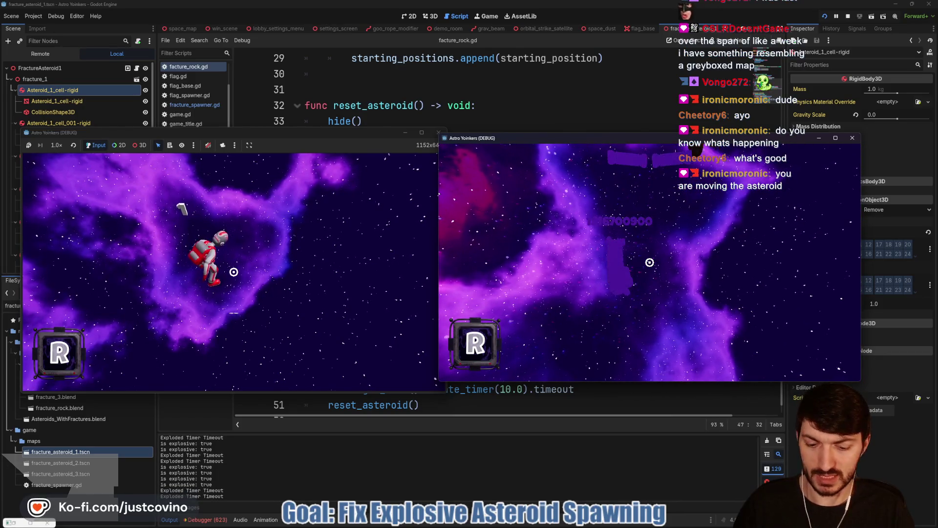
Step: Close both game windows, stop debugging, and look over the explode_asteroid code
{"action": "key", "text": "alt+F4"}
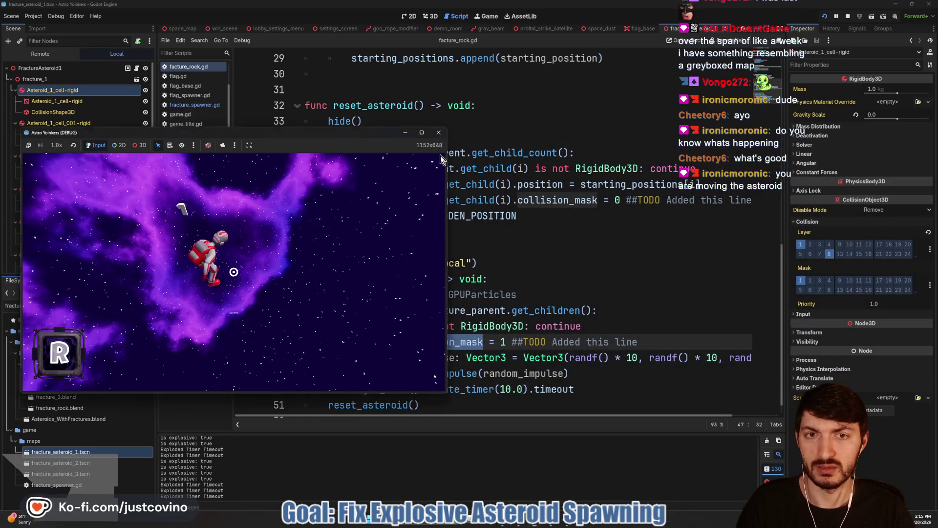
{"action": "left_click", "coordinate": [438, 132]}
{"action": "left_click", "coordinate": [505, 282]}
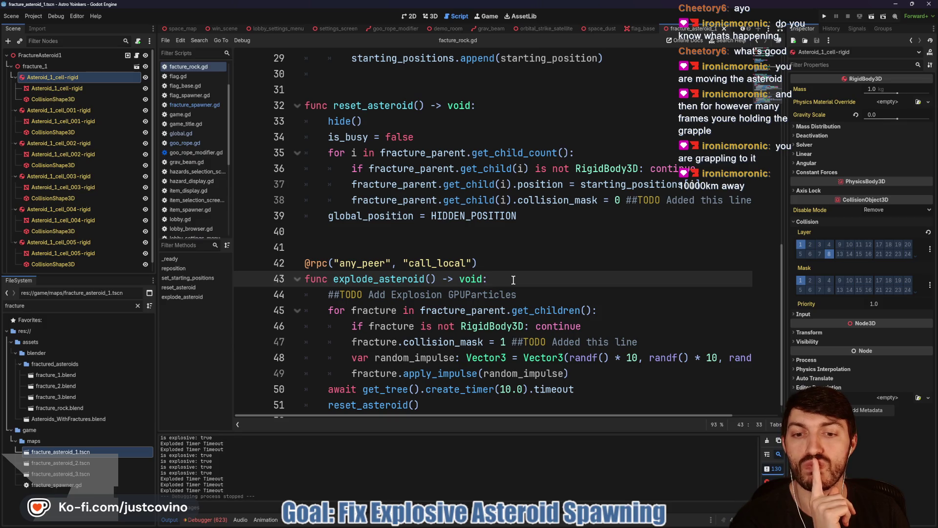
{"action": "scroll", "coordinate": [514, 279], "scroll_direction": "down", "scroll_amount": 1}
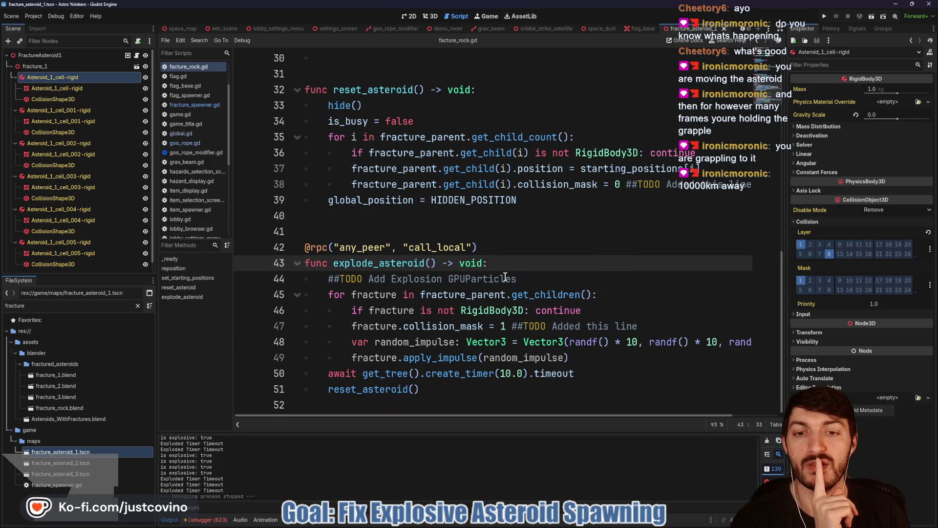
{"action": "scroll", "coordinate": [500, 272], "scroll_direction": "up", "scroll_amount": 3}
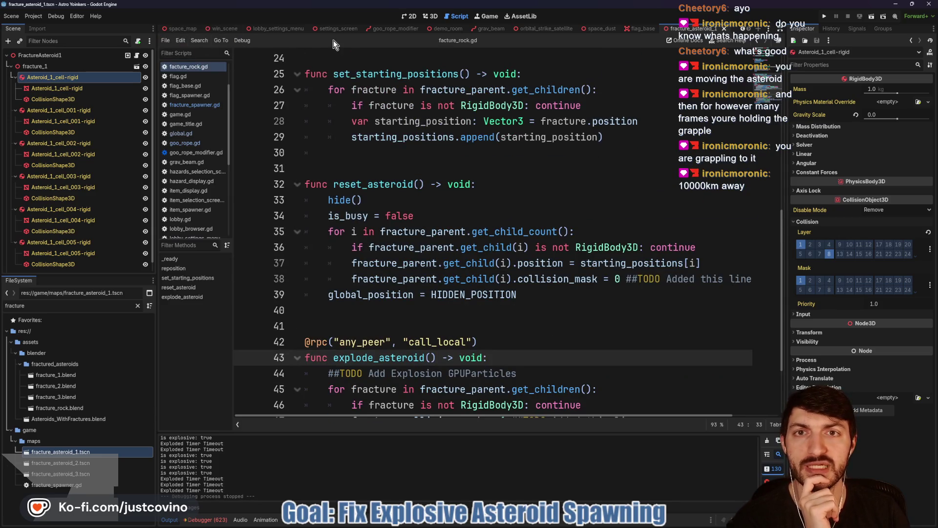
{"action": "scroll", "coordinate": [341, 30], "scroll_direction": "up", "scroll_amount": 2}
Step: Browse the player and space_dust scenes, ending on fracture_asteroid_1 and its fracture_rock.gd script
{"action": "left_click", "coordinate": [202, 28]}
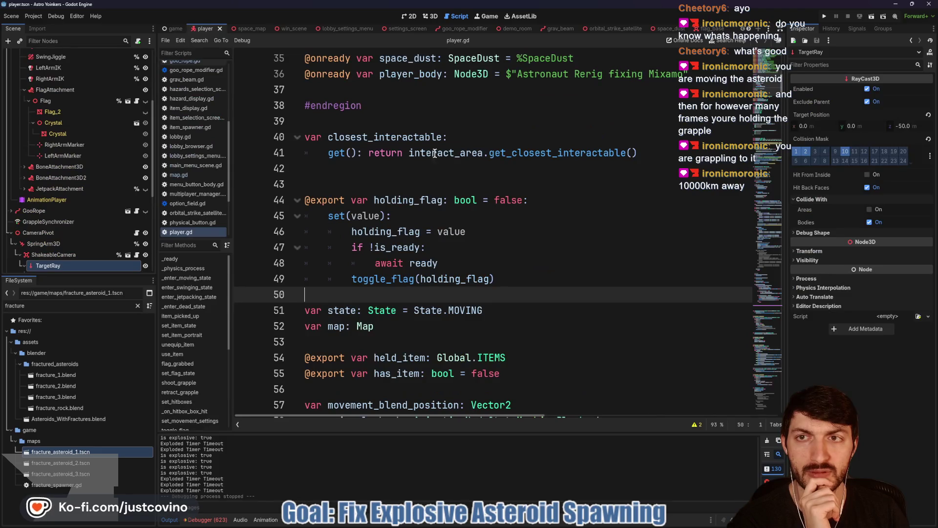
{"action": "scroll", "coordinate": [484, 220], "scroll_direction": "down", "scroll_amount": 2}
{"action": "scroll", "coordinate": [484, 220], "scroll_direction": "down", "scroll_amount": 2}
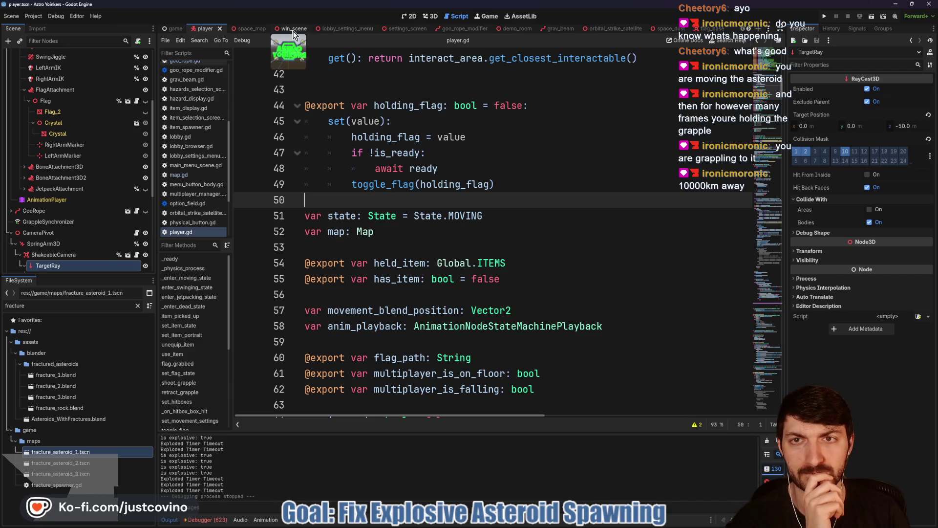
{"action": "left_click", "coordinate": [630, 34]}
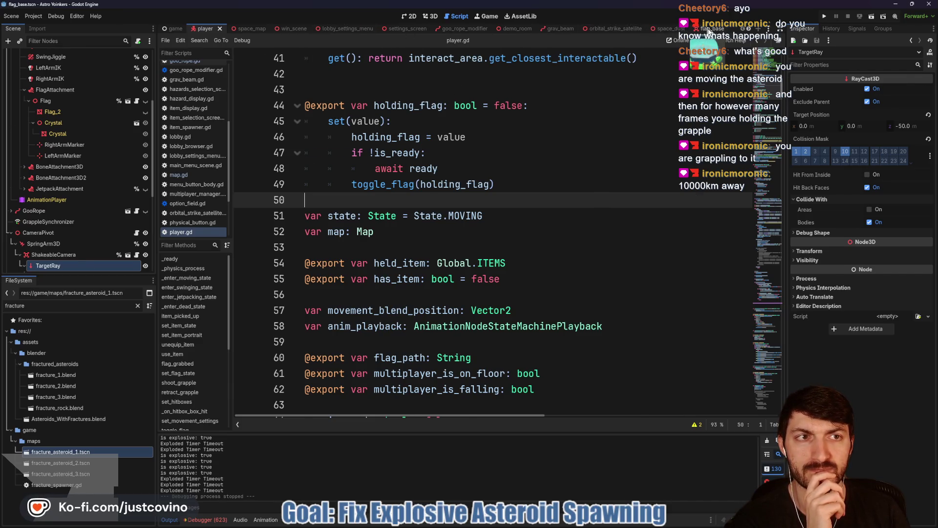
{"action": "left_click", "coordinate": [663, 34]}
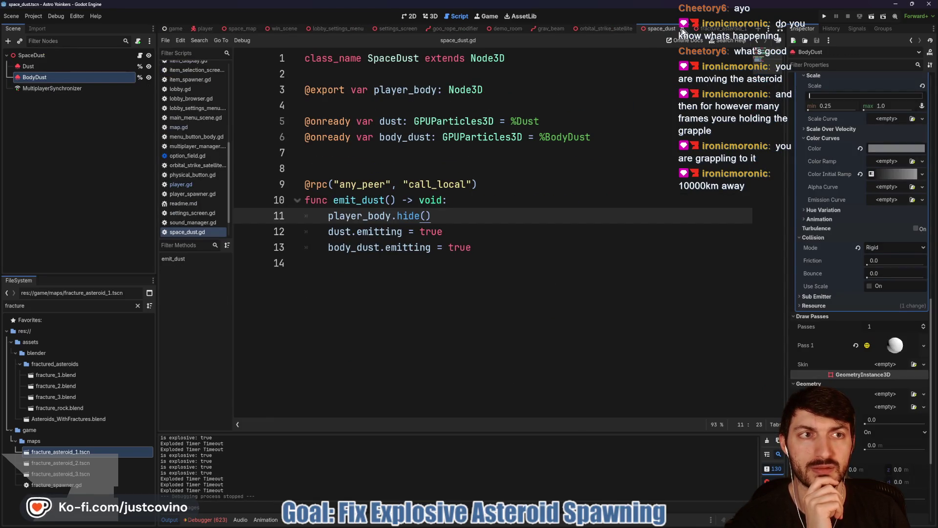
{"action": "left_click", "coordinate": [686, 29]}
Step: Delete the collision_mask = 0 and collision_mask = 1 lines, then save fracture_rock.gd
{"action": "scroll", "coordinate": [514, 271], "scroll_direction": "down", "scroll_amount": 2}
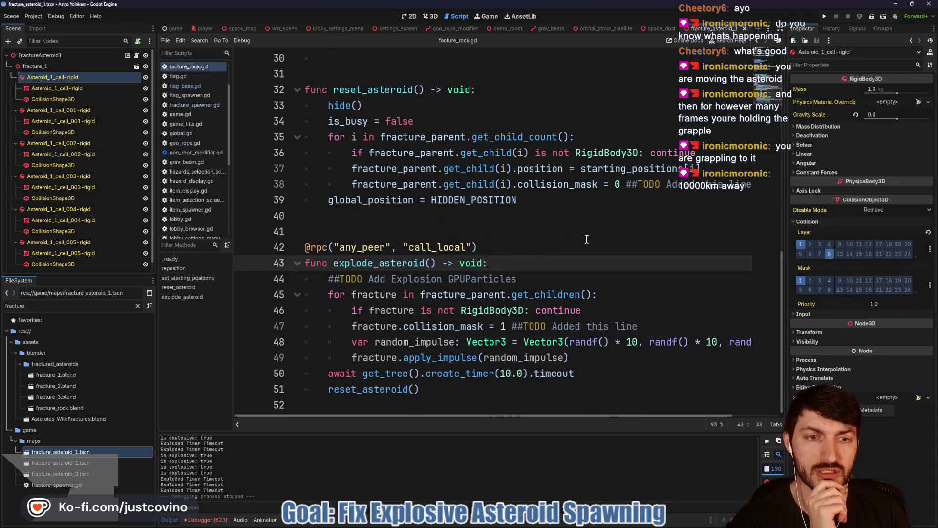
{"action": "left_click", "coordinate": [350, 183]}
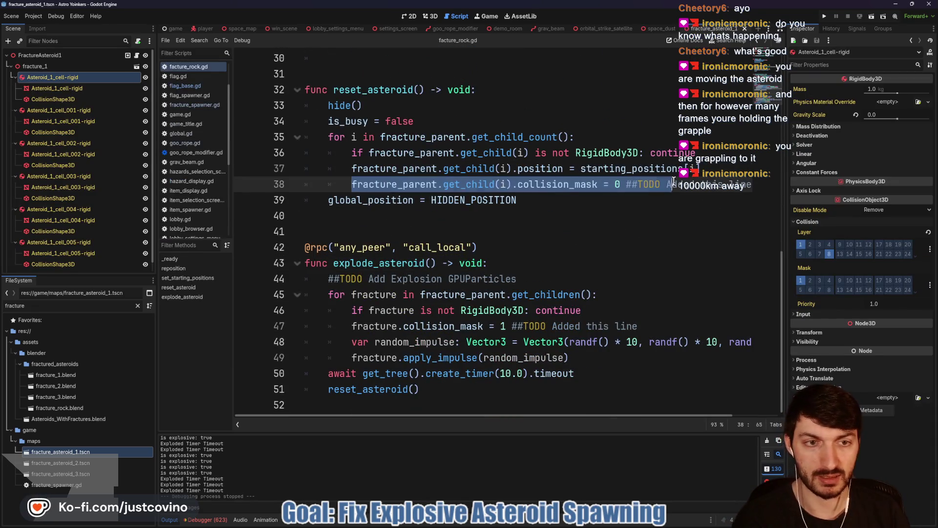
{"action": "left_click_drag", "start_coordinate": [350, 184], "coordinate": [758, 189]}
{"action": "key", "text": "BackSpace"}
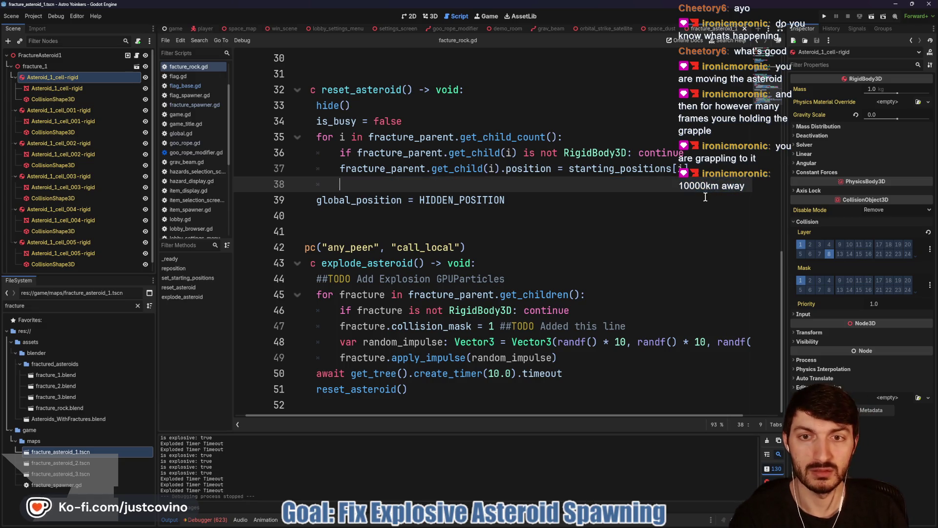
{"action": "key", "text": "BackSpace"}
{"action": "key", "text": "BackSpace"}
{"action": "key", "text": "BackSpace"}
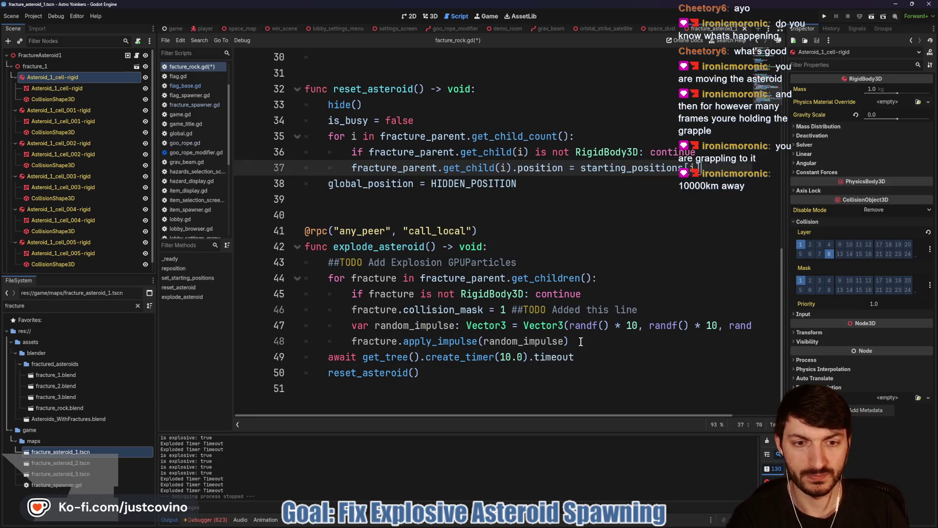
{"action": "left_click_drag", "start_coordinate": [346, 309], "coordinate": [659, 309]}
{"action": "key", "text": "BackSpace"}
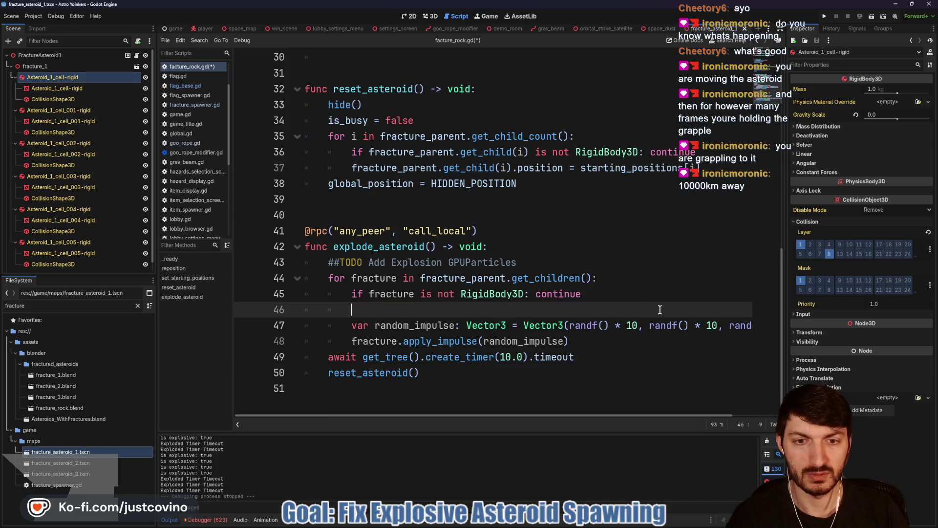
{"action": "key", "text": "BackSpace"}
{"action": "key", "text": "ctrl+s"}
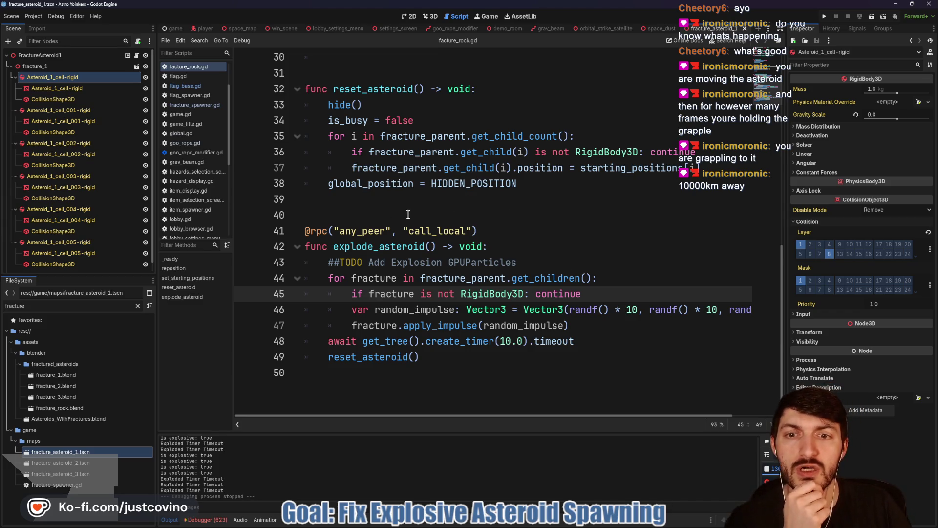
Step: Select explode_asteroid and open Find in Files with it
{"action": "double_click", "coordinate": [381, 246]}
{"action": "scroll", "coordinate": [531, 163], "scroll_direction": "up", "scroll_amount": 5}
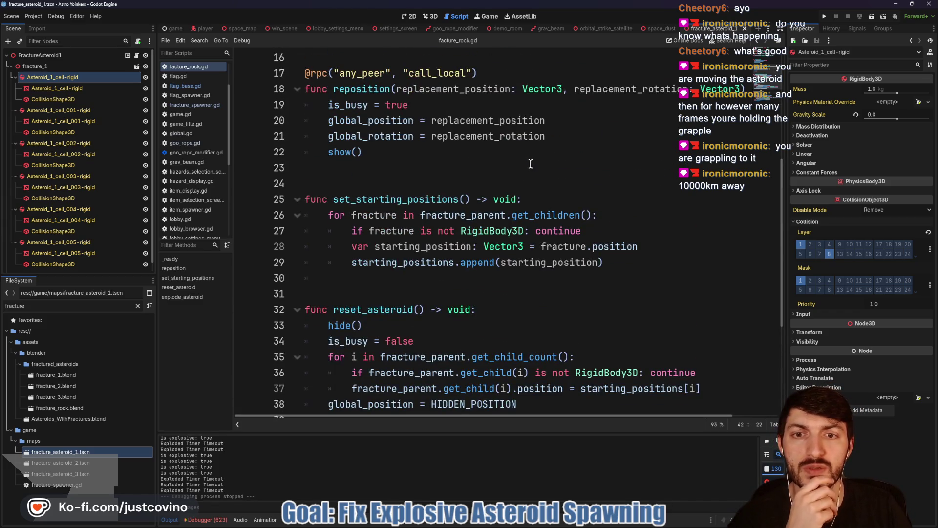
{"action": "scroll", "coordinate": [530, 164], "scroll_direction": "up", "scroll_amount": 2}
{"action": "scroll", "coordinate": [524, 163], "scroll_direction": "down", "scroll_amount": 5}
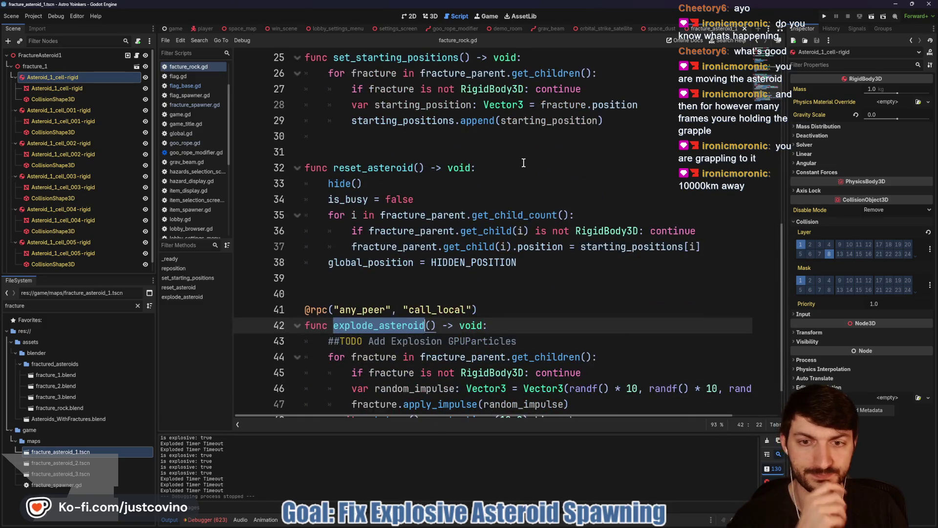
{"action": "key", "text": "ctrl+shift+f"}
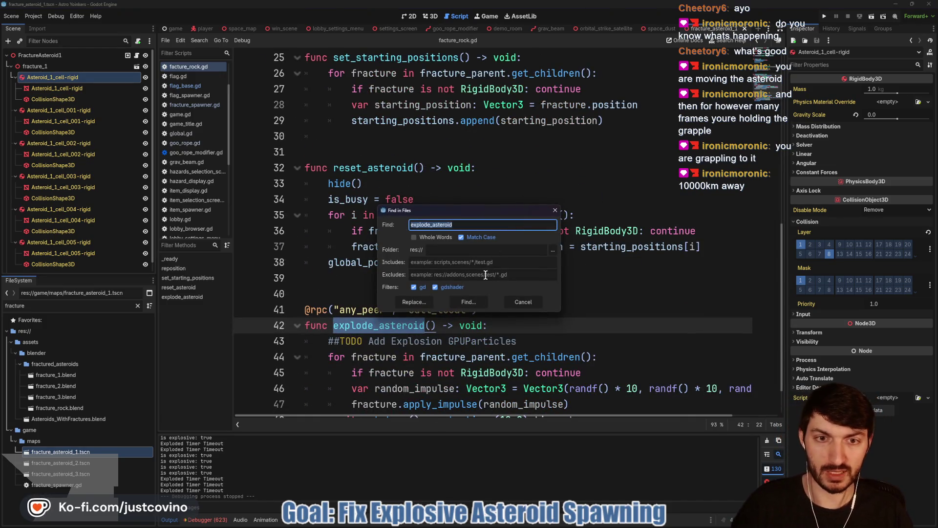
Step: Search for explode_asteroid and open its line-118 call in asteroid.gd's explode() function
{"action": "left_click", "coordinate": [475, 298]}
{"action": "left_click", "coordinate": [332, 480]}
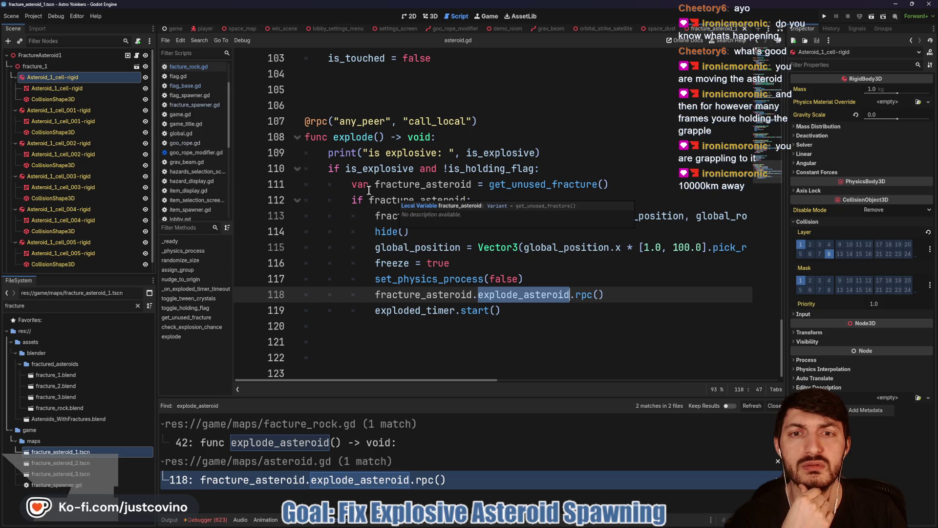
{"action": "scroll", "coordinate": [364, 209], "scroll_direction": "up", "scroll_amount": 2}
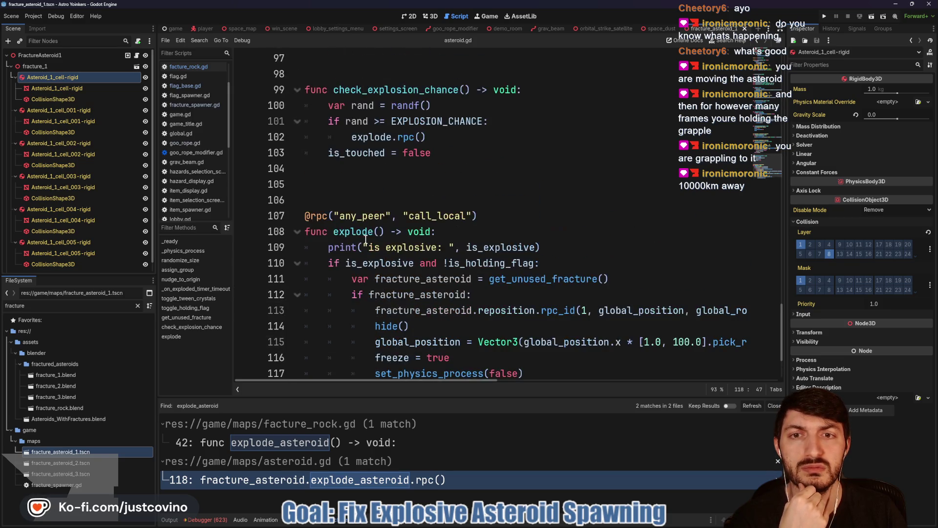
{"action": "double_click", "coordinate": [357, 232]}
{"action": "scroll", "coordinate": [415, 274], "scroll_direction": "up", "scroll_amount": 5}
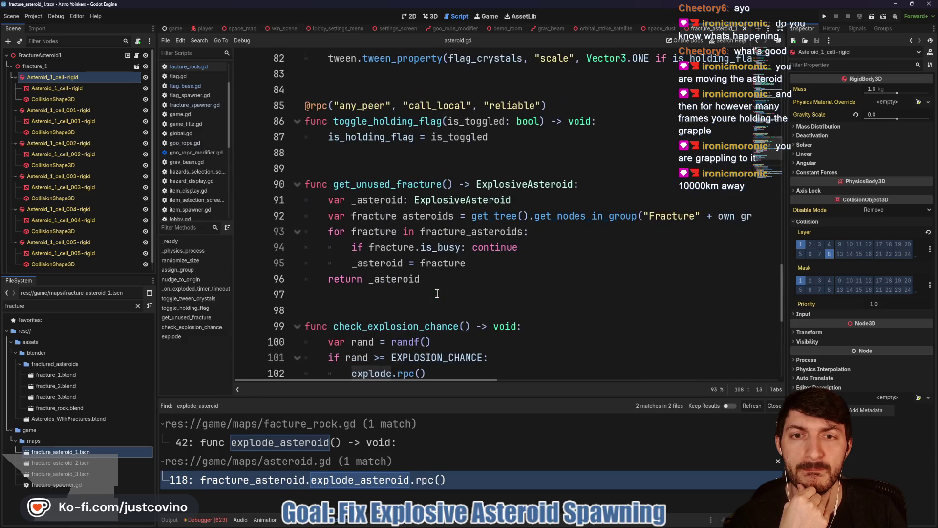
{"action": "scroll", "coordinate": [532, 297], "scroll_direction": "down", "scroll_amount": 2}
{"action": "scroll", "coordinate": [532, 298], "scroll_direction": "up", "scroll_amount": 1}
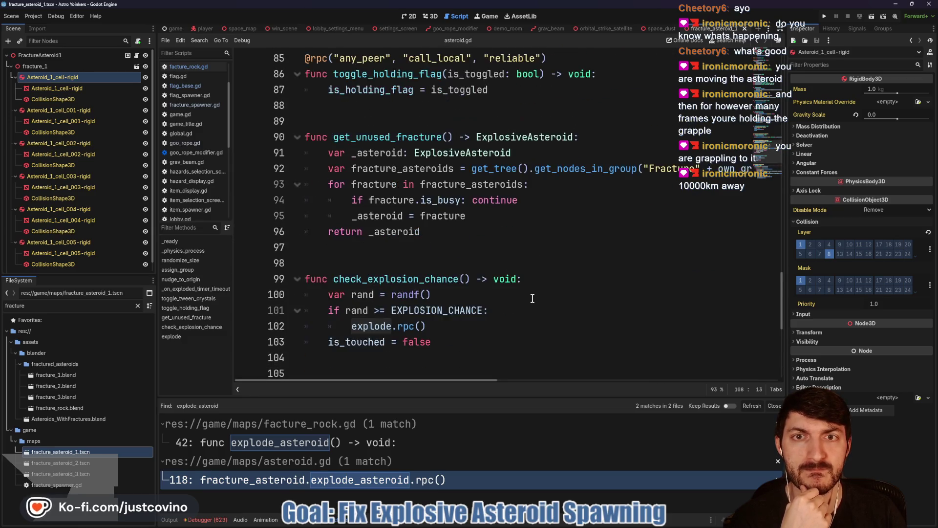
{"action": "scroll", "coordinate": [532, 298], "scroll_direction": "down", "scroll_amount": 4}
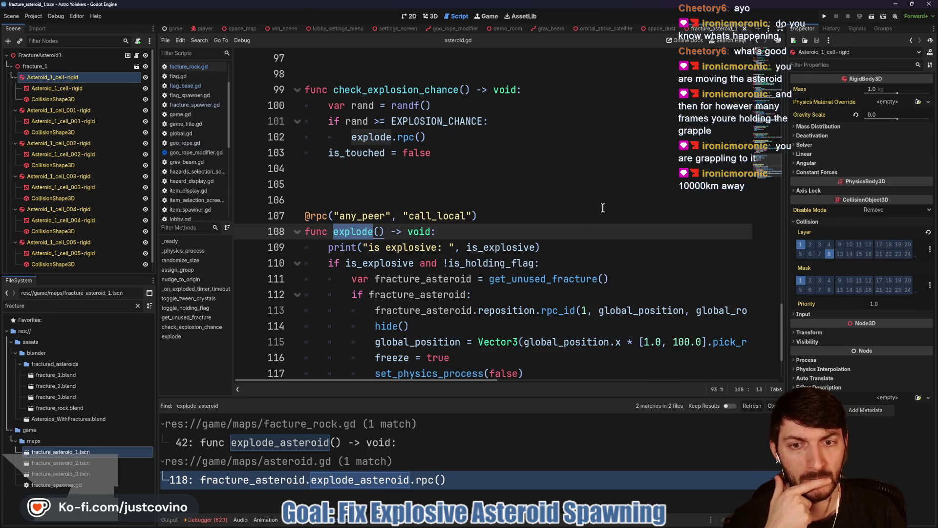
{"action": "scroll", "coordinate": [558, 242], "scroll_direction": "down", "scroll_amount": 1}
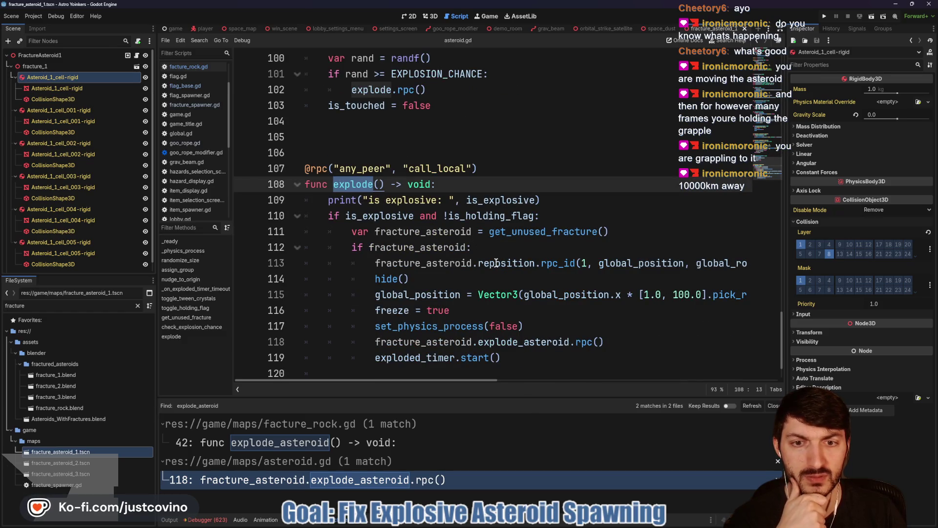
{"action": "mouse_move", "coordinate": [496, 263]}
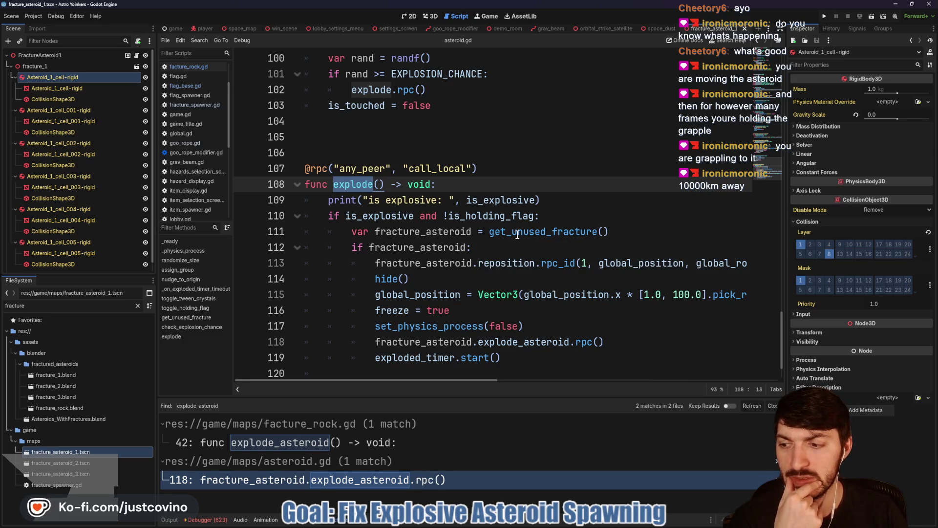
Step: Hide the search results and select check_explosion_chance to review it
{"action": "key", "text": "ctrl+j"}
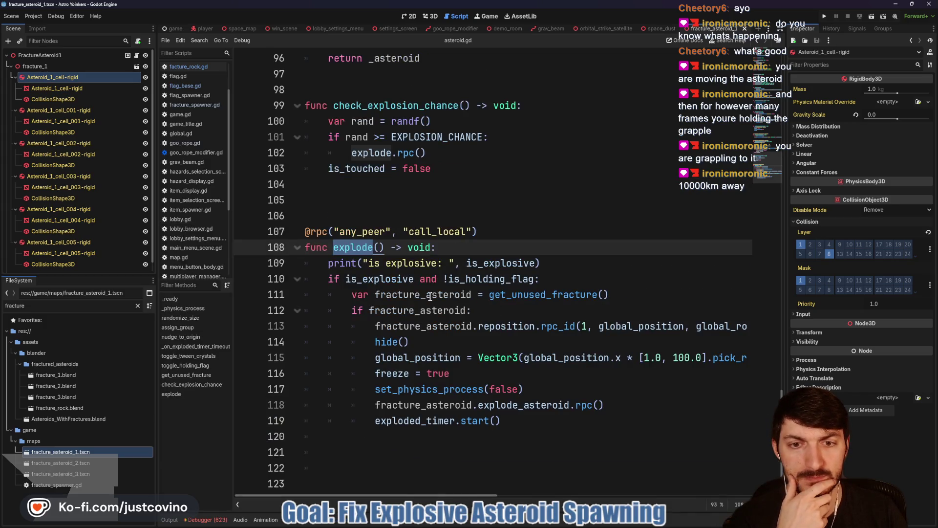
{"action": "scroll", "coordinate": [382, 263], "scroll_direction": "up", "scroll_amount": 2}
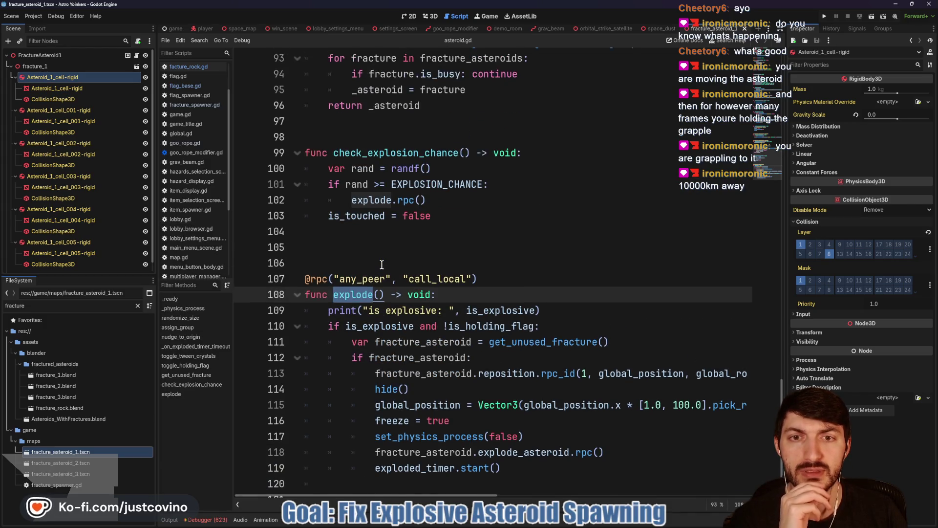
{"action": "double_click", "coordinate": [368, 199]}
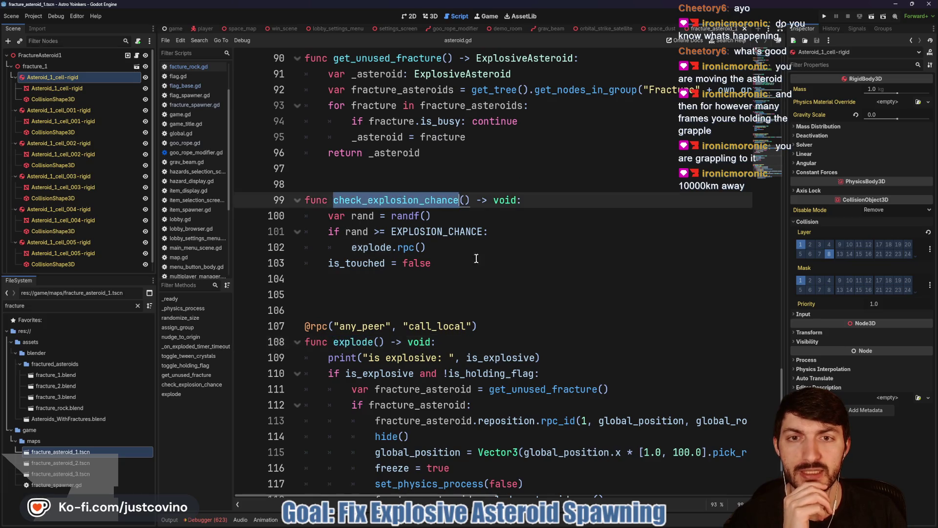
{"action": "scroll", "coordinate": [493, 291], "scroll_direction": "up", "scroll_amount": 9}
{"action": "scroll", "coordinate": [493, 292], "scroll_direction": "up", "scroll_amount": 14}
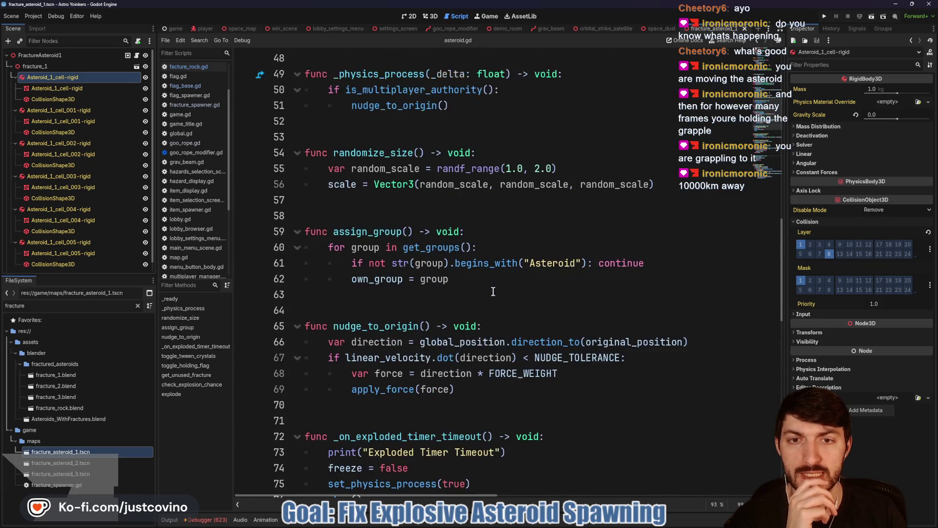
{"action": "scroll", "coordinate": [492, 291], "scroll_direction": "down", "scroll_amount": 19}
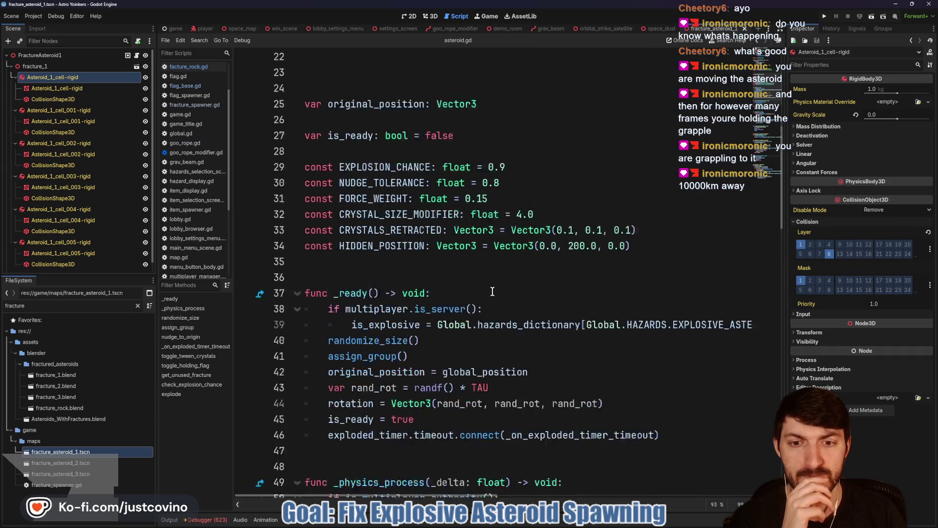
{"action": "scroll", "coordinate": [485, 285], "scroll_direction": "down", "scroll_amount": 1}
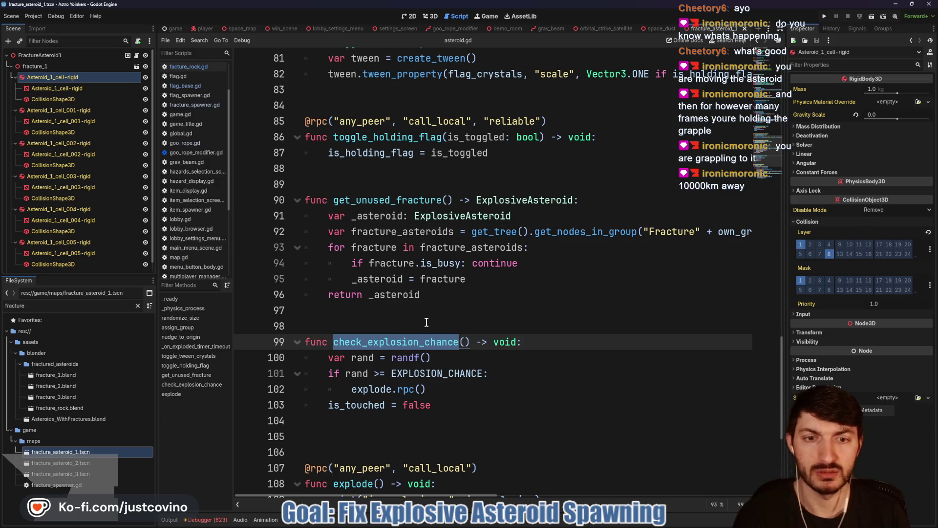
Step: Search the project for check_explosion_chance and go to its line 8 call in the is_touched setter
{"action": "key", "text": "ctrl+shift+f"}
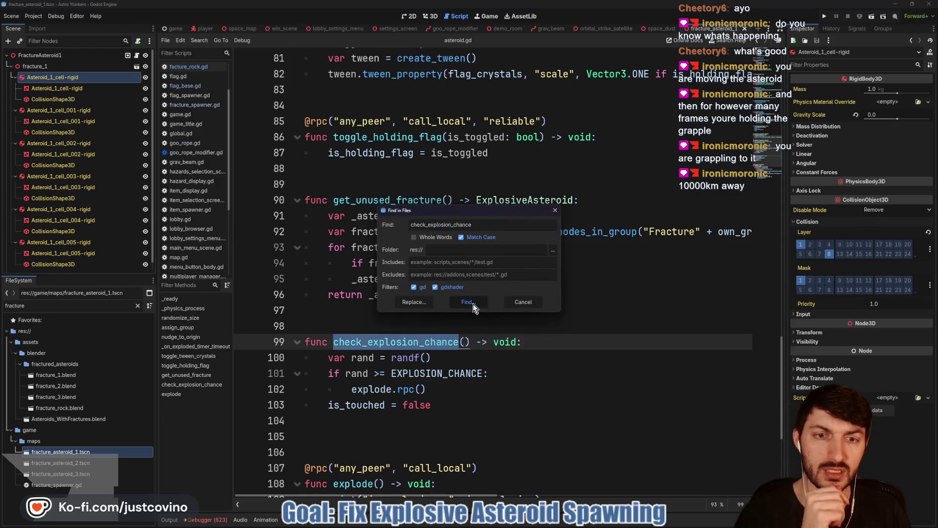
{"action": "left_click", "coordinate": [466, 301]}
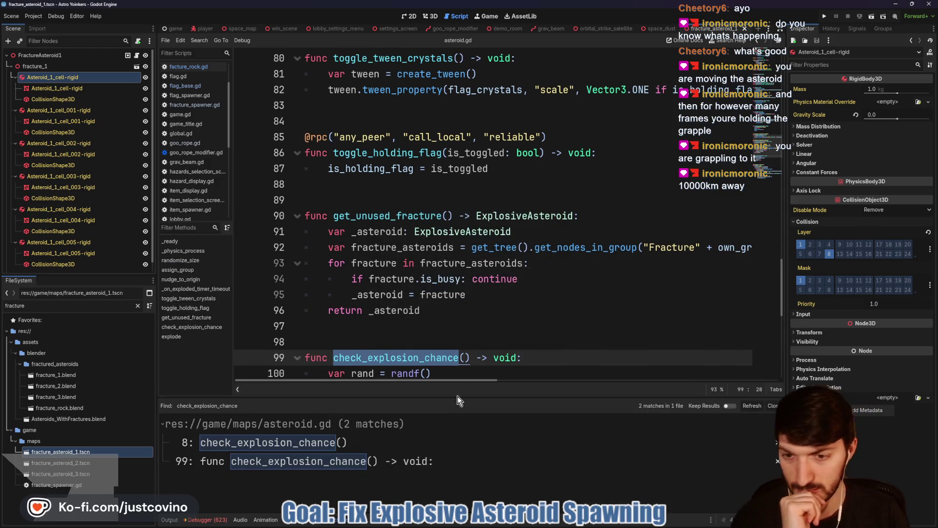
{"action": "left_click", "coordinate": [375, 443]}
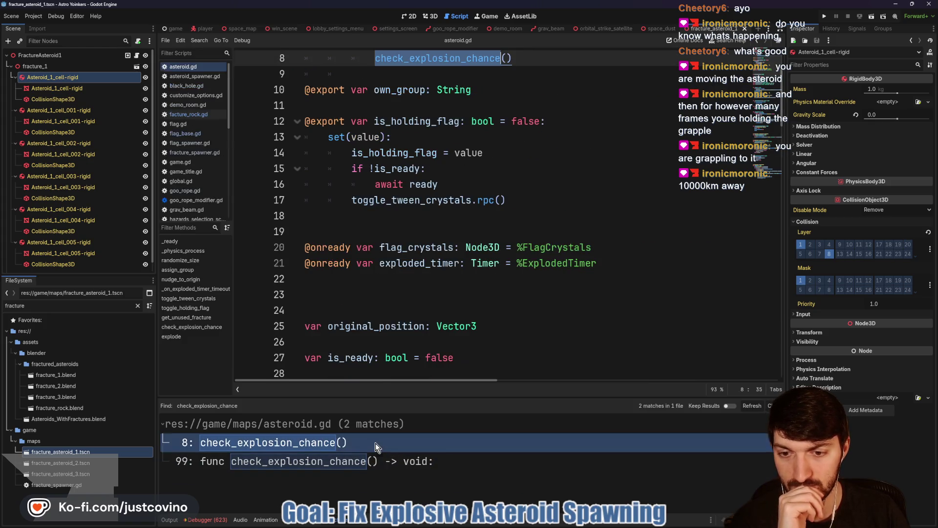
{"action": "scroll", "coordinate": [448, 224], "scroll_direction": "up", "scroll_amount": 2}
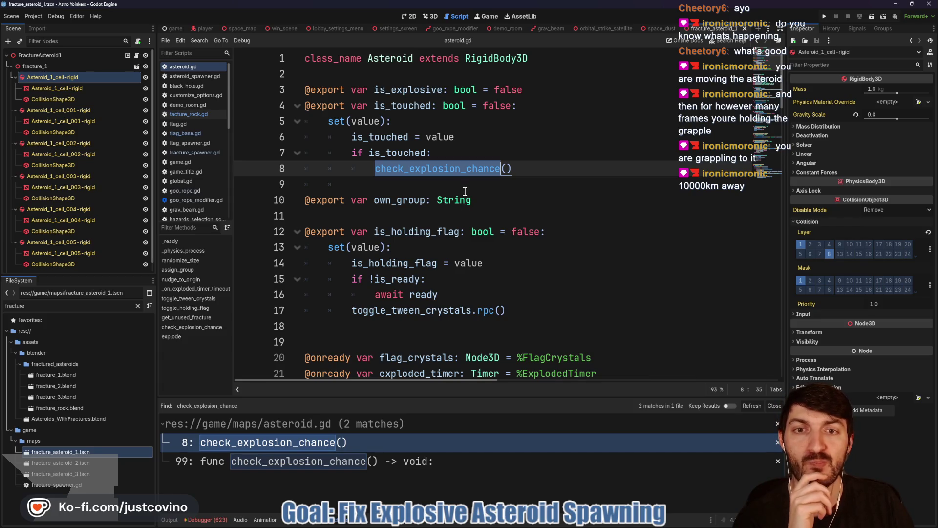
{"action": "scroll", "coordinate": [462, 192], "scroll_direction": "down", "scroll_amount": 15}
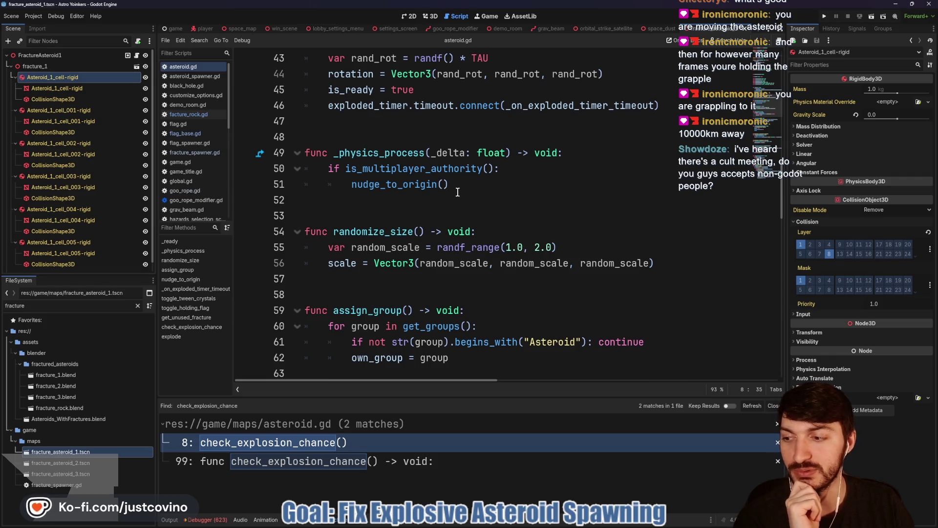
Step: Close the search results panel and work through asteroid.gd's empty lines 53–58
{"action": "left_click", "coordinate": [425, 210]}
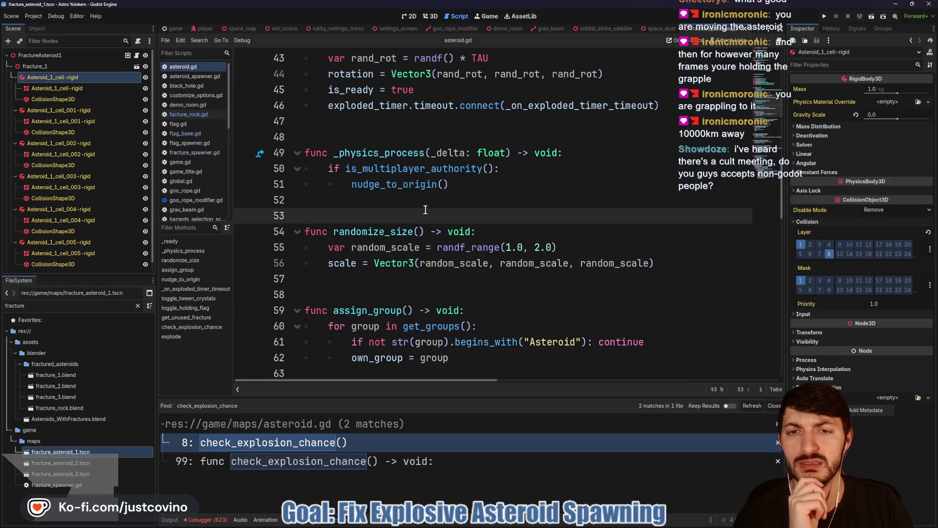
{"action": "key", "text": "Escape"}
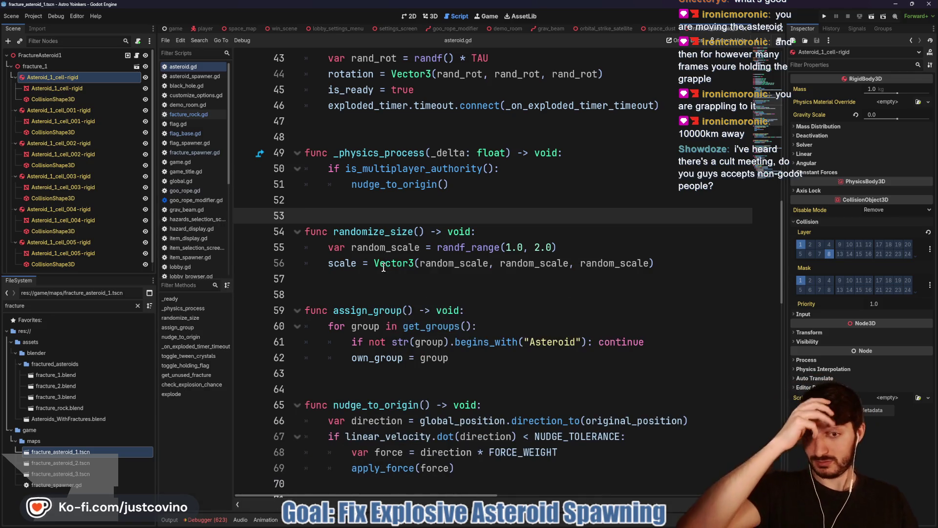
{"action": "mouse_move", "coordinate": [381, 268]}
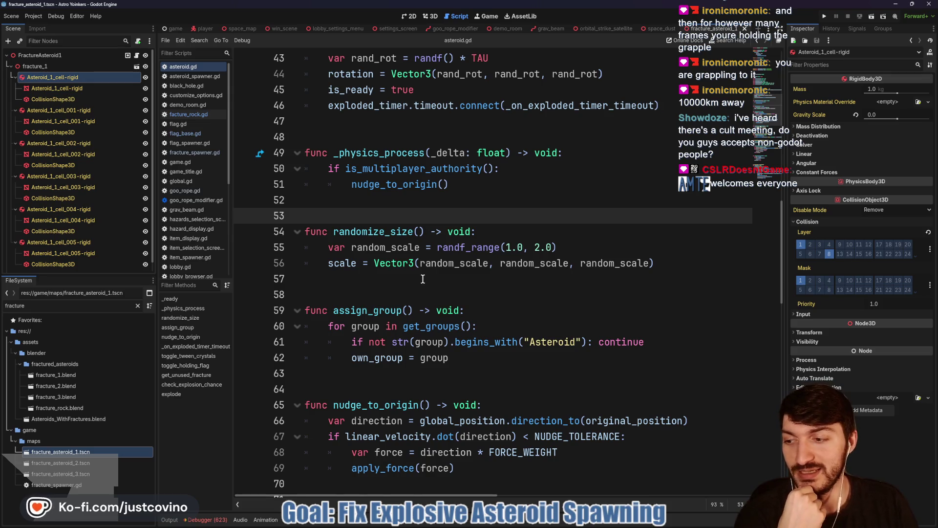
{"action": "left_click", "coordinate": [384, 279]}
{"action": "scroll", "coordinate": [433, 293], "scroll_direction": "down", "scroll_amount": 1}
{"action": "left_click", "coordinate": [399, 240]}
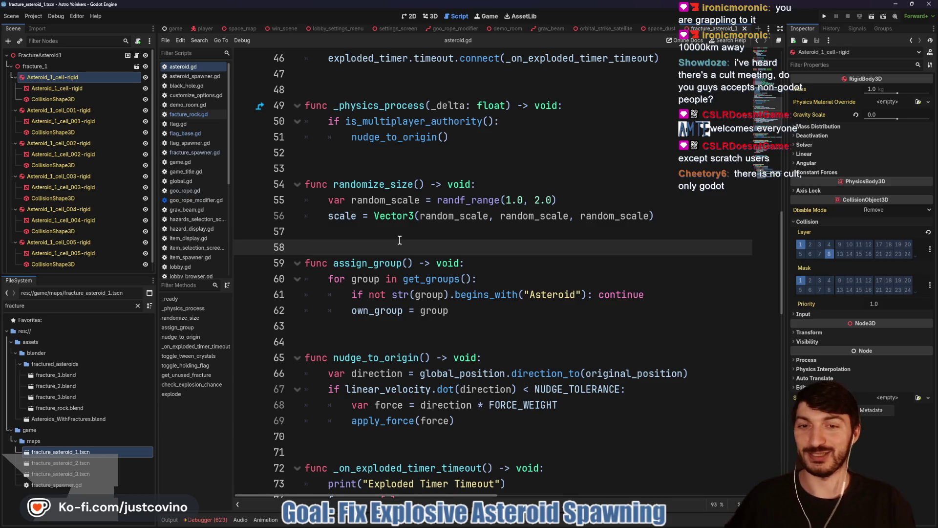
Step: Scroll asteroid.gd past get_unused_fracture and check_explosion_chance down to explode()
{"action": "left_click", "coordinate": [400, 239]}
{"action": "scroll", "coordinate": [370, 279], "scroll_direction": "down", "scroll_amount": 2}
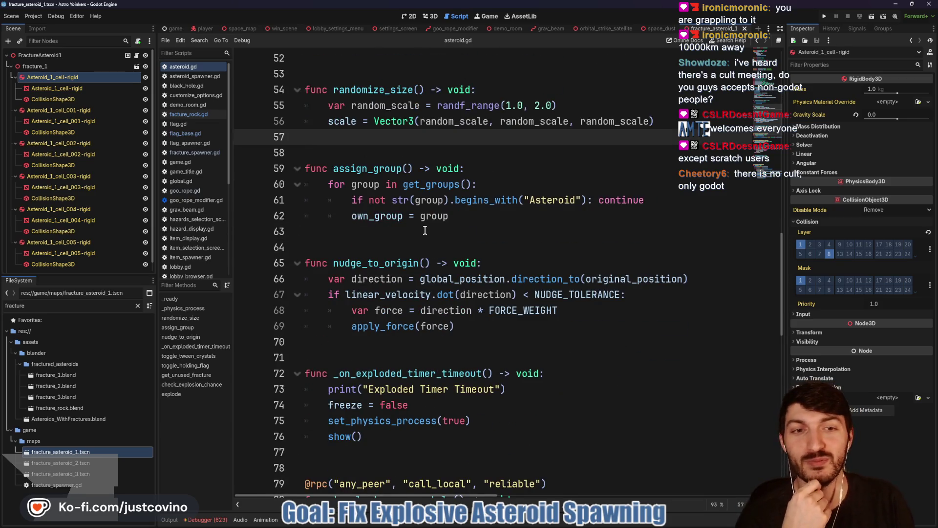
{"action": "scroll", "coordinate": [413, 236], "scroll_direction": "down", "scroll_amount": 1}
{"action": "scroll", "coordinate": [398, 236], "scroll_direction": "down", "scroll_amount": 3}
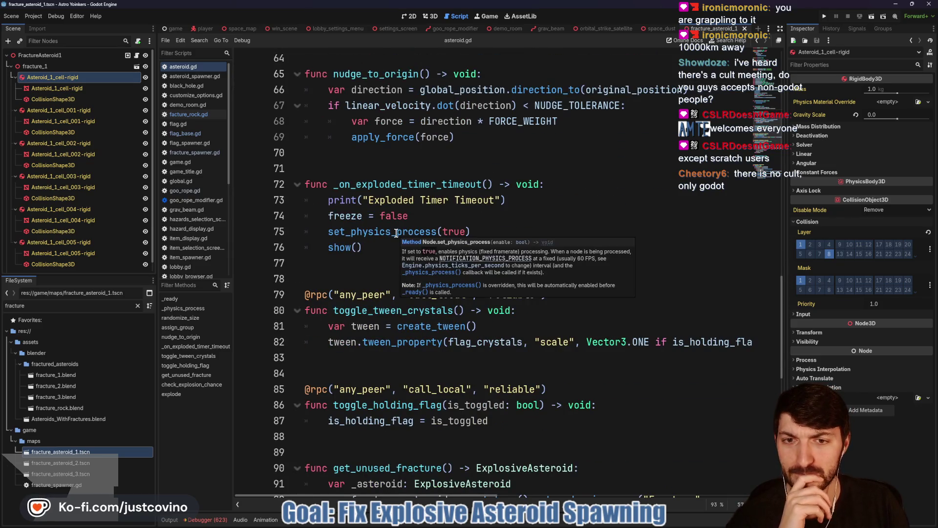
{"action": "scroll", "coordinate": [393, 234], "scroll_direction": "down", "scroll_amount": 4}
{"action": "scroll", "coordinate": [388, 234], "scroll_direction": "down", "scroll_amount": 5}
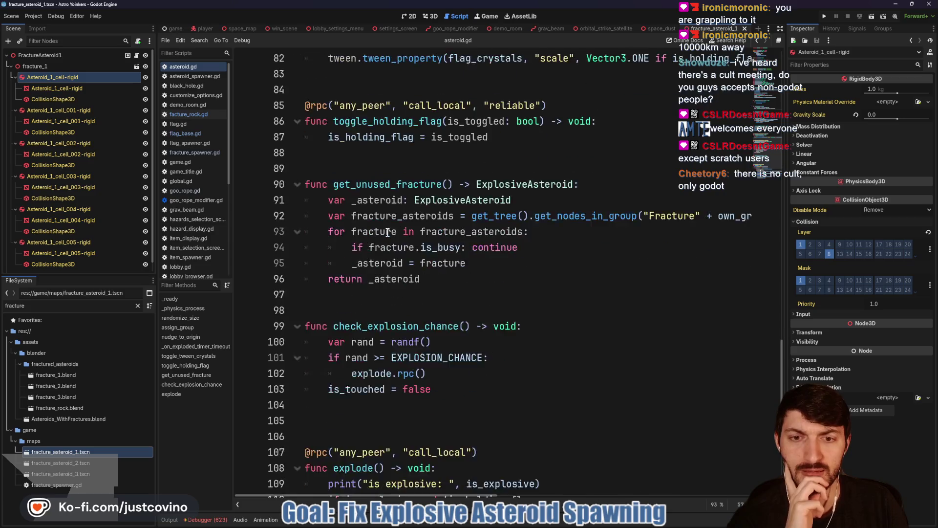
{"action": "scroll", "coordinate": [385, 236], "scroll_direction": "down", "scroll_amount": 2}
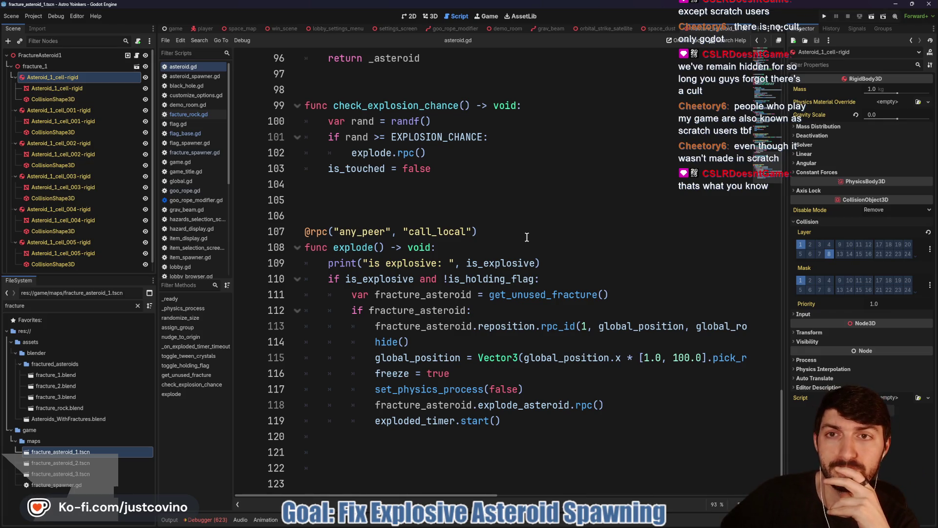
Step: Switch to the player scene and open the GooRope node's goo_rope.gd script
{"action": "left_click", "coordinate": [198, 28]}
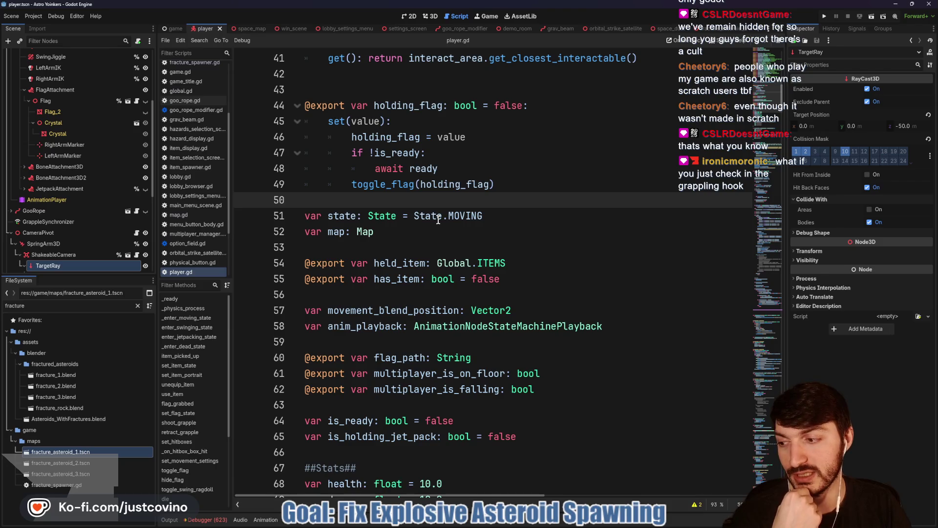
{"action": "scroll", "coordinate": [125, 170], "scroll_direction": "up", "scroll_amount": 4}
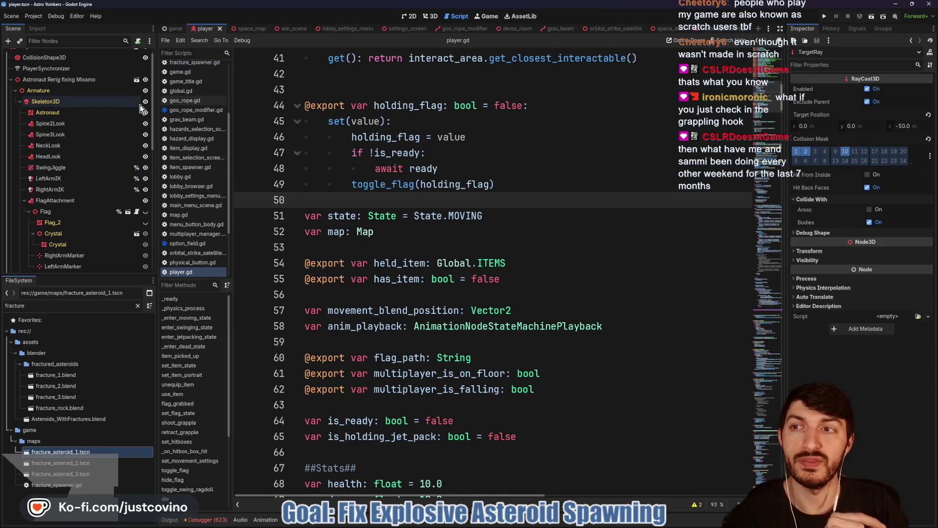
{"action": "scroll", "coordinate": [122, 185], "scroll_direction": "down", "scroll_amount": 4}
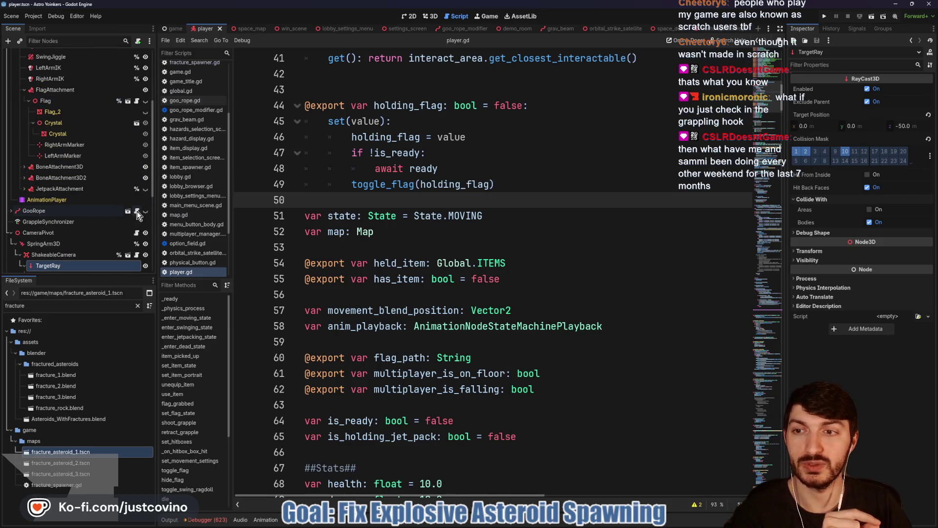
{"action": "left_click", "coordinate": [137, 211]}
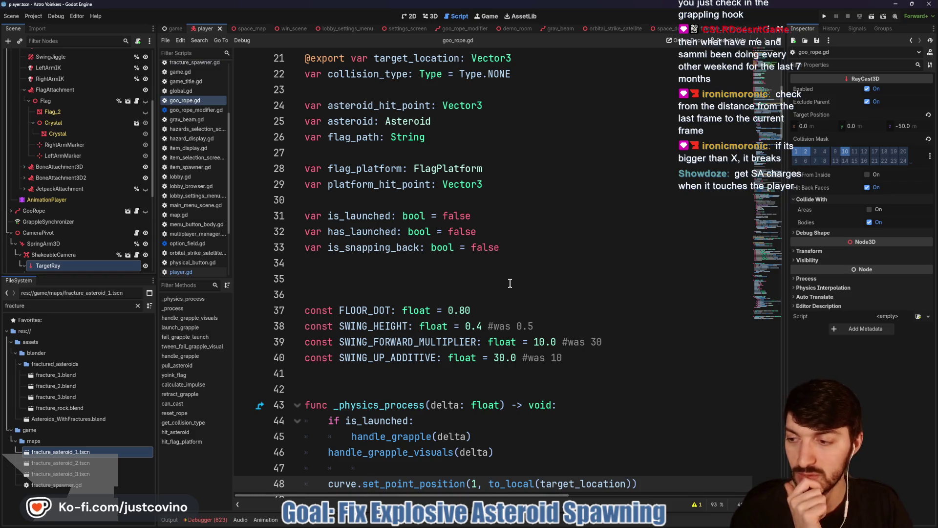
Step: Scroll to func handle_grapple in goo_rope.gd and insert blank lines after its header
{"action": "scroll", "coordinate": [509, 283], "scroll_direction": "down", "scroll_amount": 5}
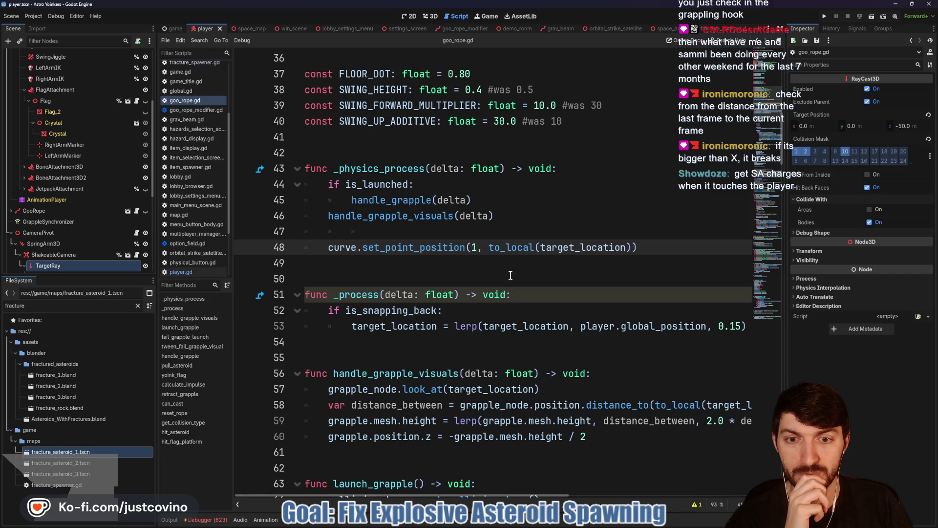
{"action": "scroll", "coordinate": [510, 275], "scroll_direction": "down", "scroll_amount": 1}
{"action": "scroll", "coordinate": [505, 272], "scroll_direction": "down", "scroll_amount": 3}
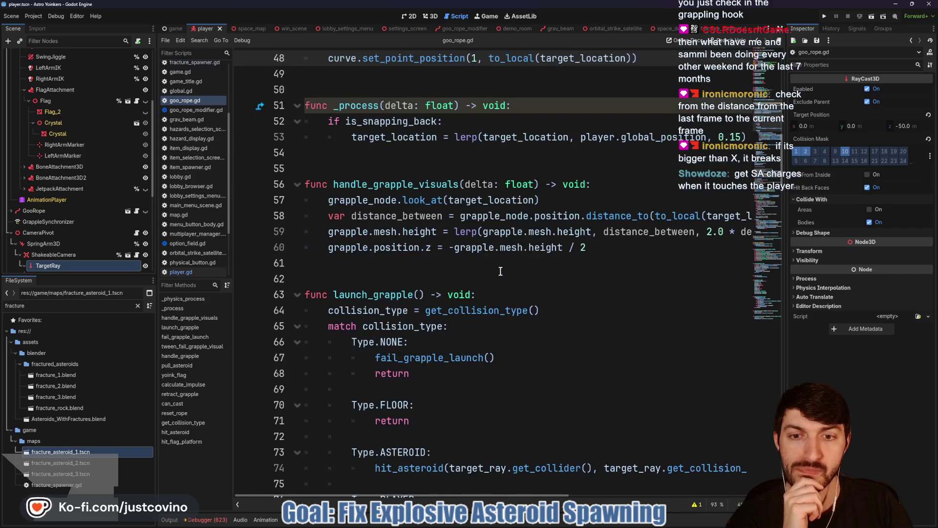
{"action": "scroll", "coordinate": [494, 268], "scroll_direction": "down", "scroll_amount": 20}
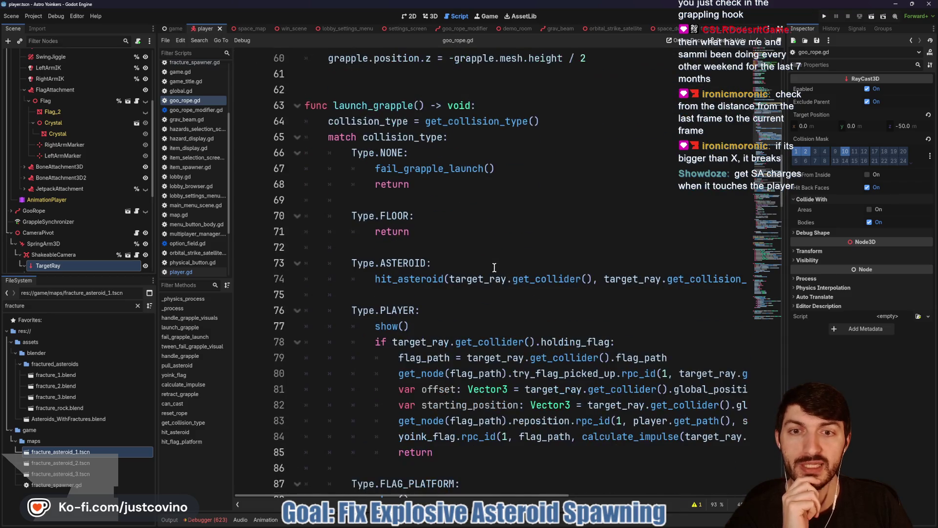
{"action": "scroll", "coordinate": [425, 272], "scroll_direction": "down", "scroll_amount": 5}
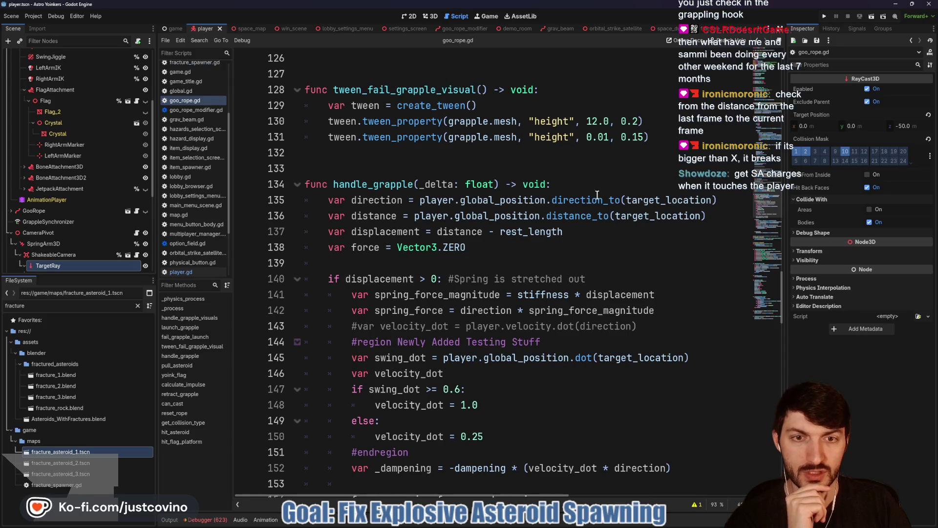
{"action": "scroll", "coordinate": [467, 258], "scroll_direction": "down", "scroll_amount": 3}
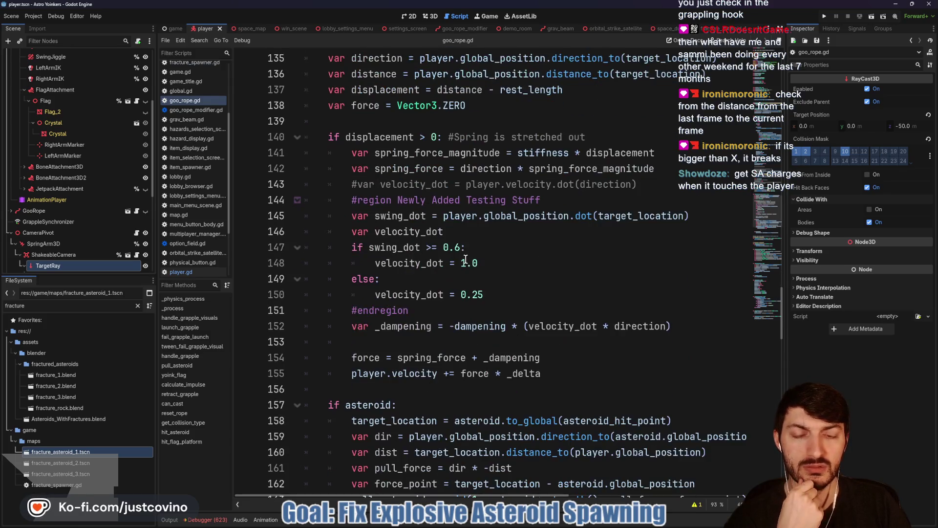
{"action": "scroll", "coordinate": [466, 259], "scroll_direction": "down", "scroll_amount": 6}
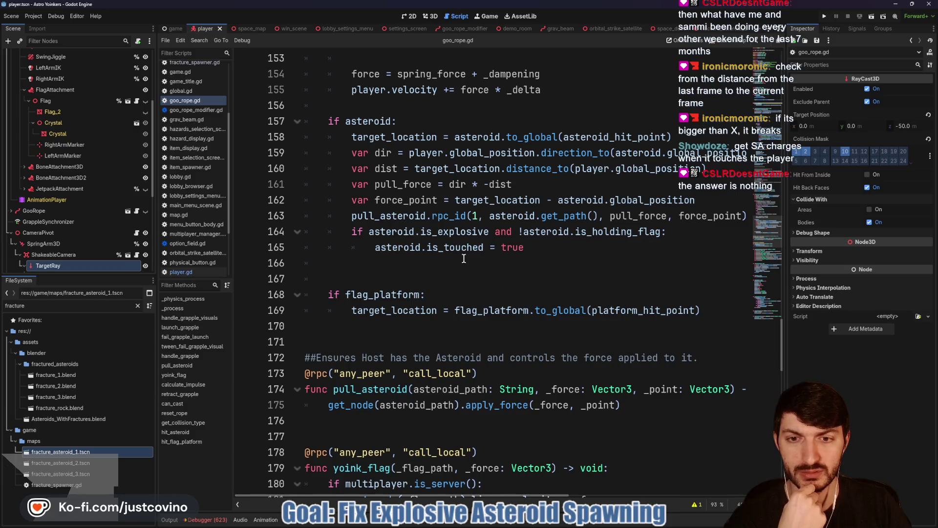
{"action": "scroll", "coordinate": [464, 259], "scroll_direction": "up", "scroll_amount": 6}
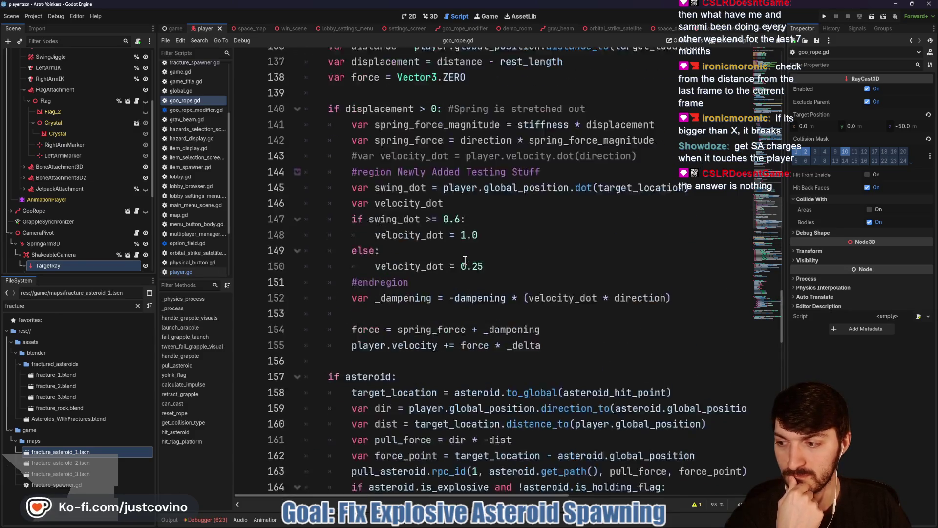
{"action": "scroll", "coordinate": [465, 260], "scroll_direction": "up", "scroll_amount": 7}
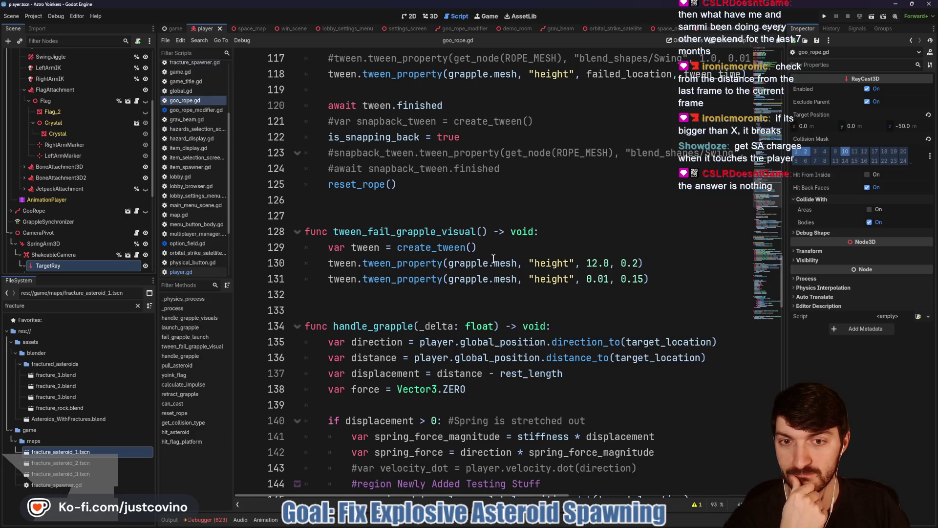
{"action": "scroll", "coordinate": [493, 259], "scroll_direction": "down", "scroll_amount": 2}
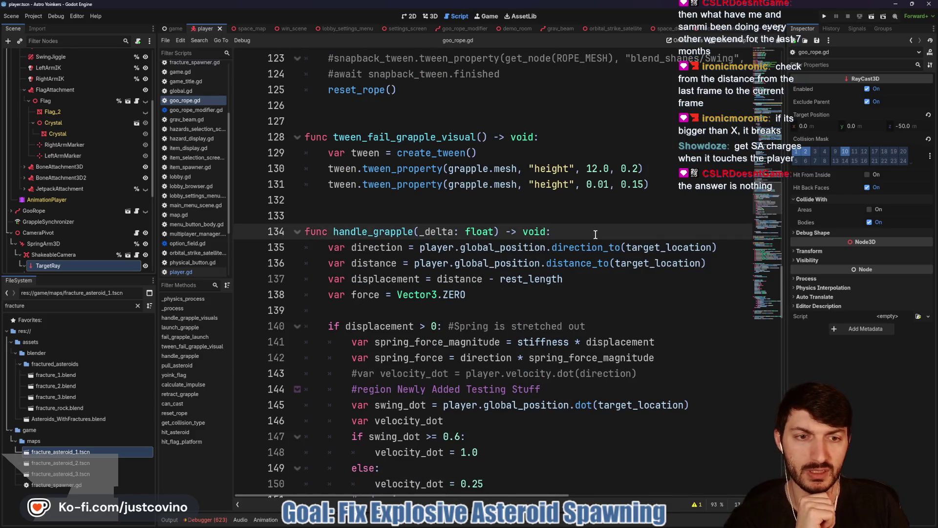
{"action": "key", "text": "Return"}
{"action": "key", "text": "Return"}
{"action": "key", "text": "Return"}
{"action": "key", "text": "Up"}
{"action": "key", "text": "Up"}
{"action": "key", "text": "Up"}
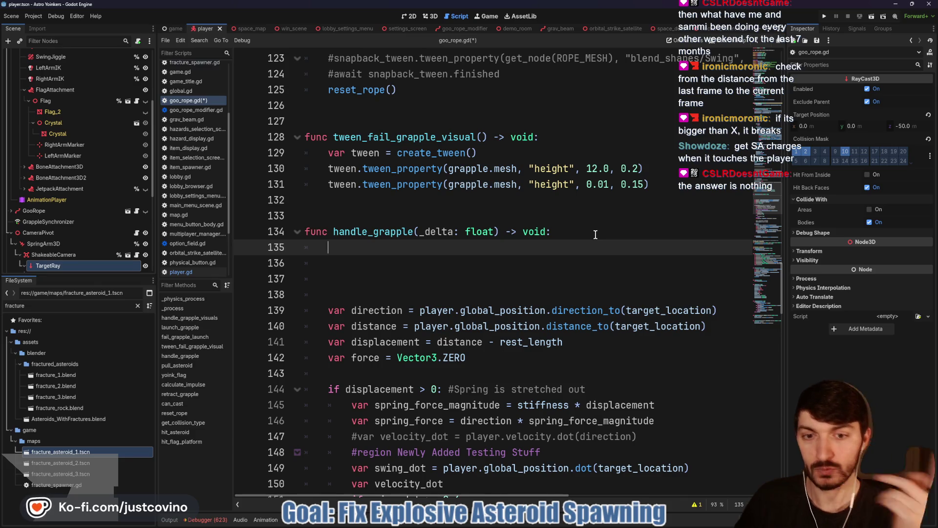
Step: Delete the extra blank lines beneath handle_grapple's header
{"action": "key", "text": "BackSpace"}
{"action": "key", "text": "BackSpace"}
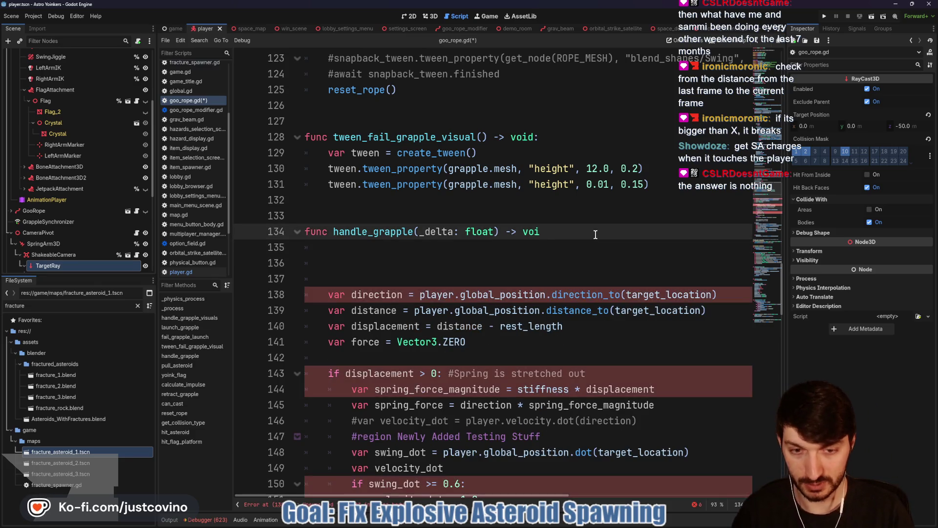
{"action": "type", "text": "d:"}
{"action": "key", "text": "Return"}
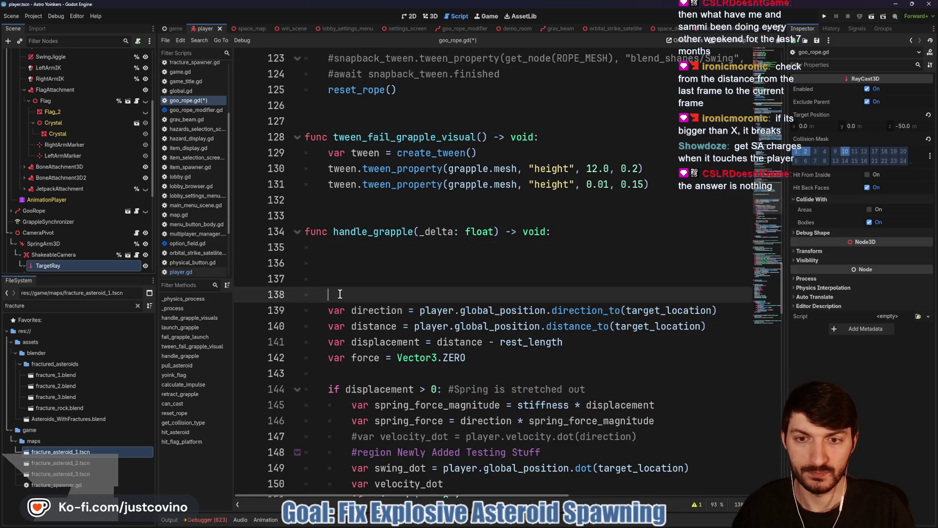
{"action": "left_click_drag", "start_coordinate": [293, 295], "coordinate": [300, 250]}
{"action": "key", "text": "BackSpace"}
{"action": "key", "text": "BackSpace"}
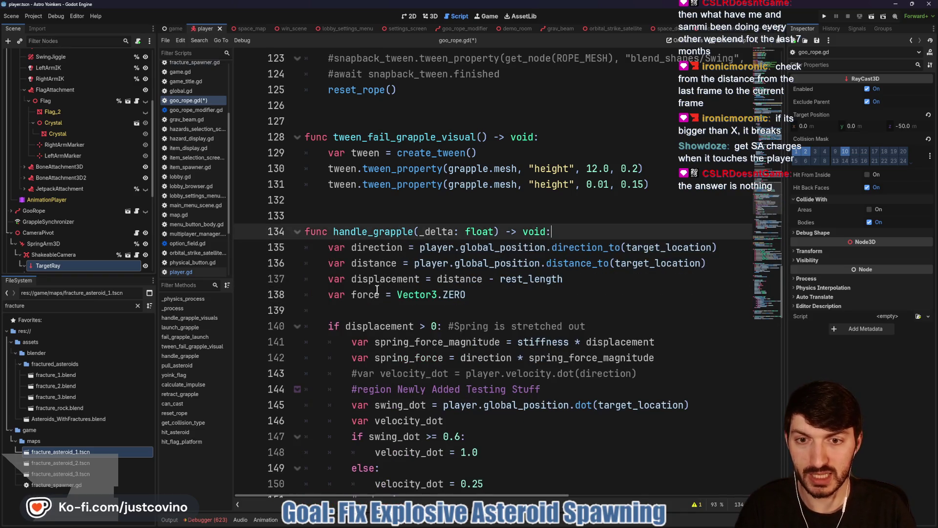
Step: Add 'if distance >= 100' on a new line after var force = Vector3.ZERO
{"action": "left_click", "coordinate": [375, 309]}
{"action": "key", "text": "Return"}
{"action": "key", "text": "Return"}
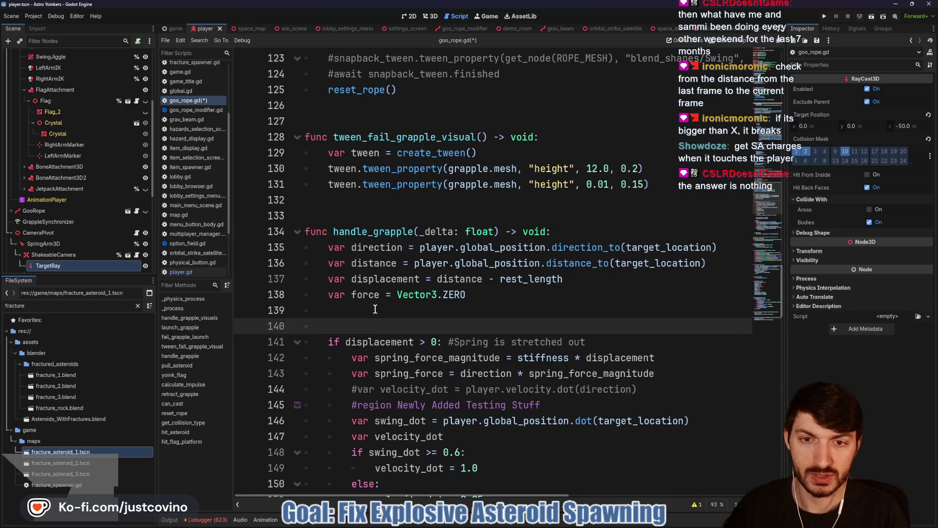
{"action": "key", "text": "Up"}
{"action": "key", "text": "Up"}
{"action": "key", "text": "Down"}
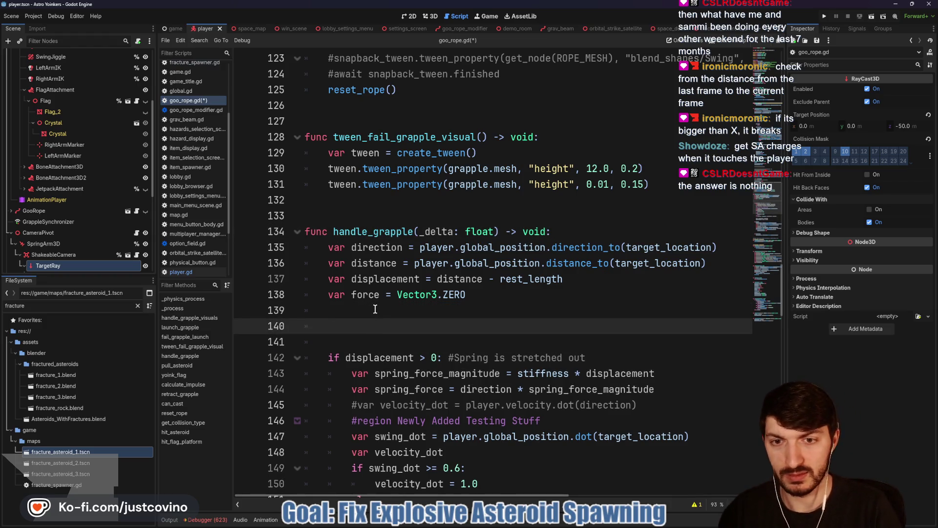
{"action": "type", "text": "if distance >"}
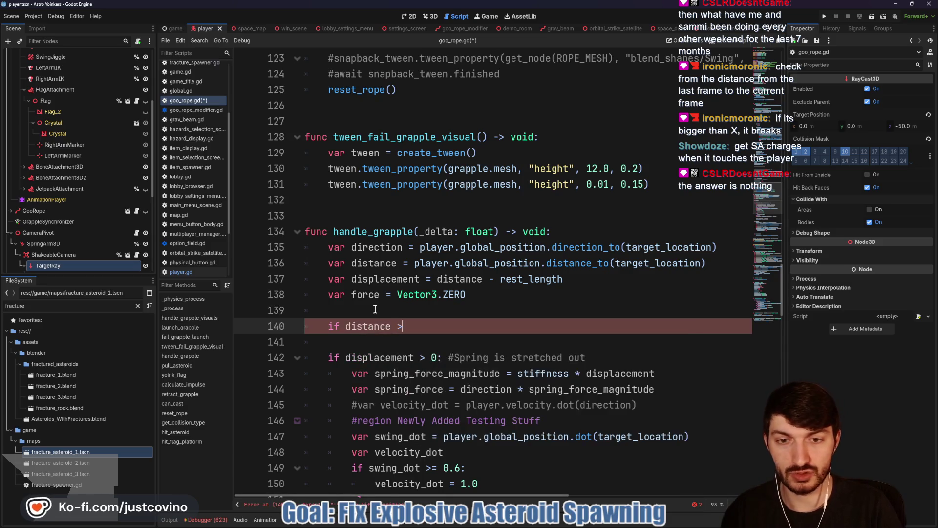
{"action": "type", "text": "= "}
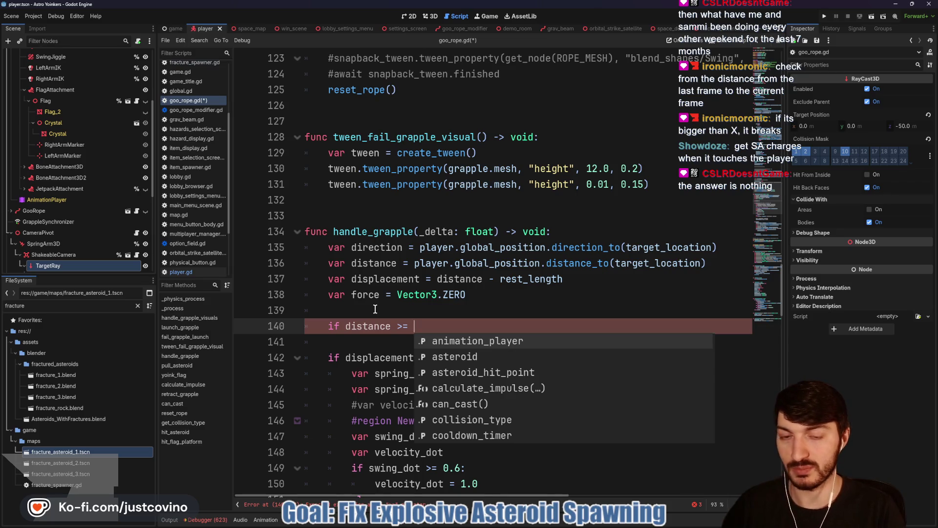
{"action": "type", "text": "100"}
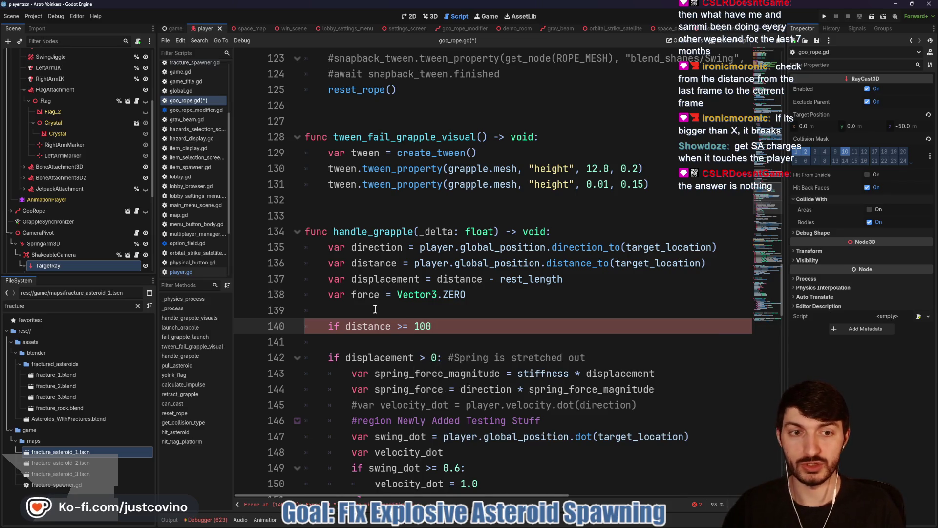